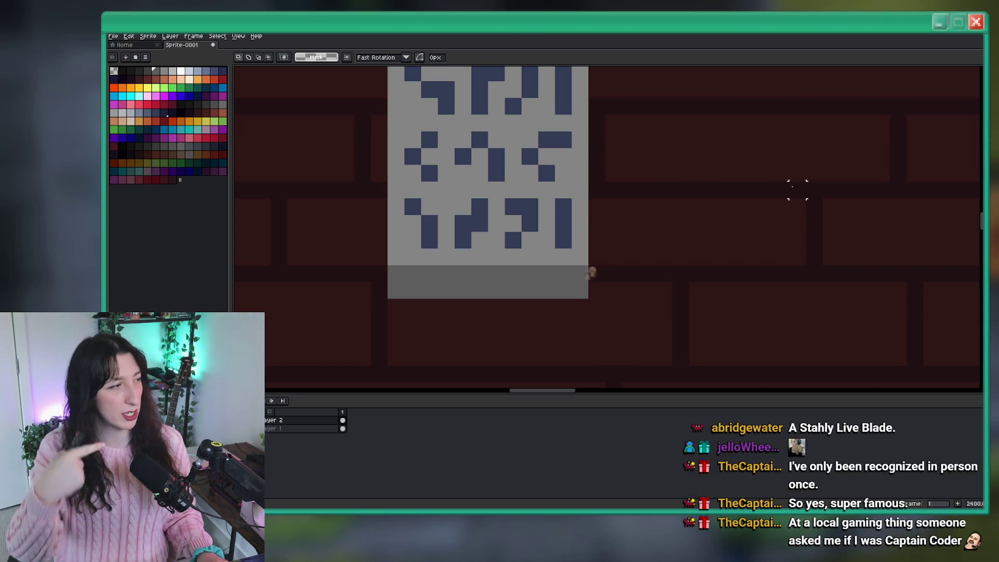
- Select the eyedropper and add a second frame to the glyph sign sprite with Alt+N
scroll(797, 190, "up", 1)
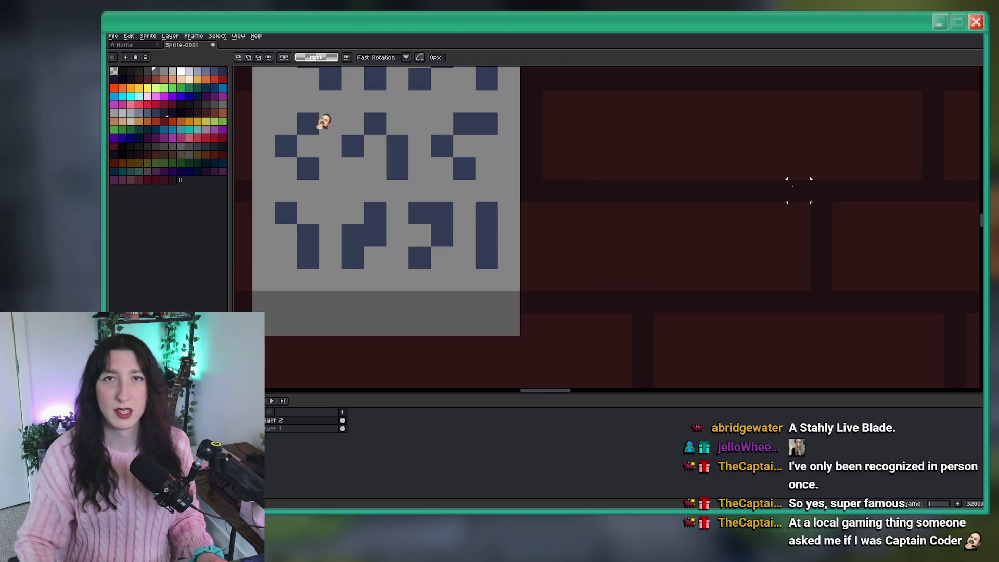
scroll(628, 177, "down", 1)
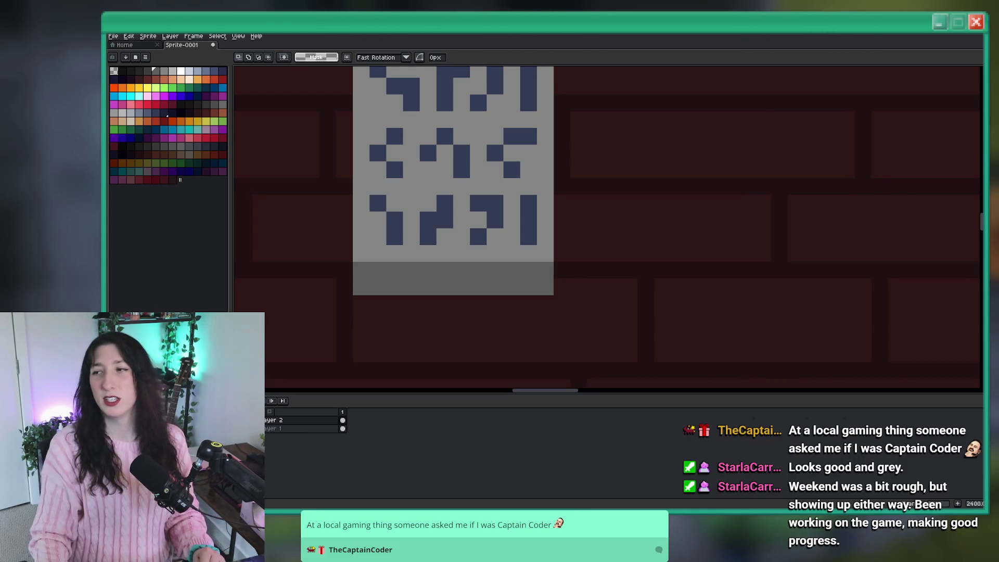
scroll(412, 225, "down", 3)
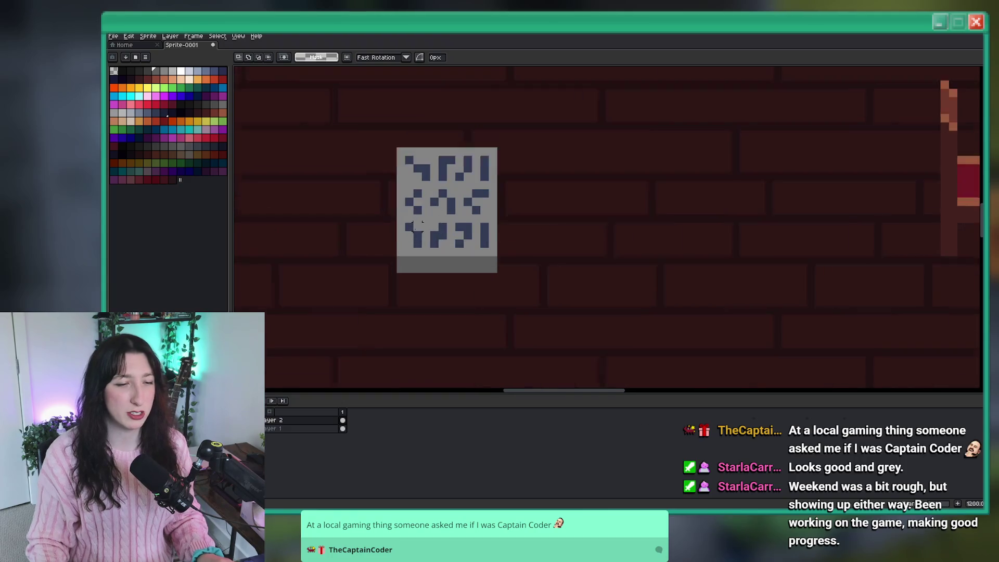
scroll(440, 217, "up", 1)
scroll(457, 142, "up", 3)
key("i")
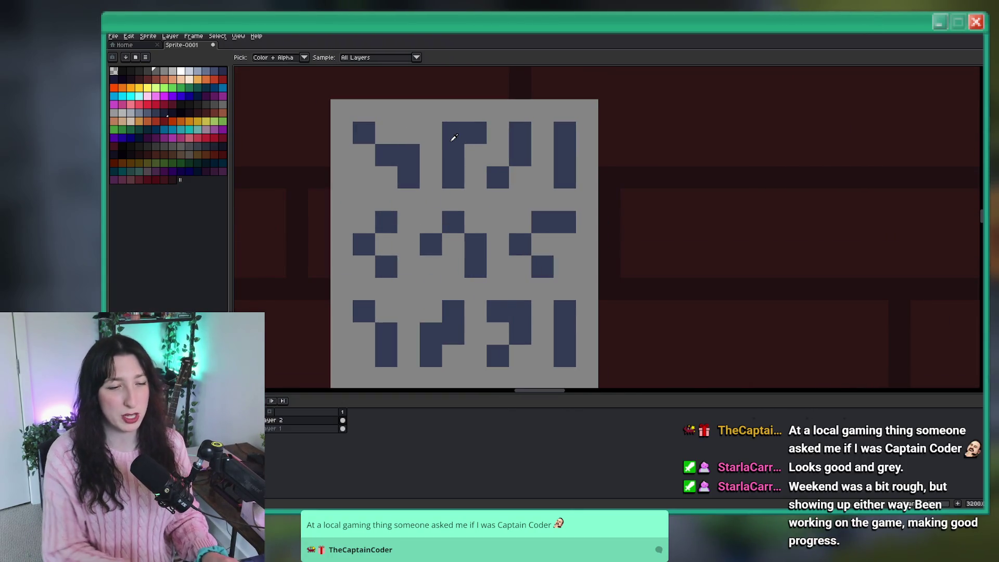
key("alt+n")
- Pick a new palette colour and start replacing the navy glyph colour in Replace Color
scroll(453, 136, "up", 3)
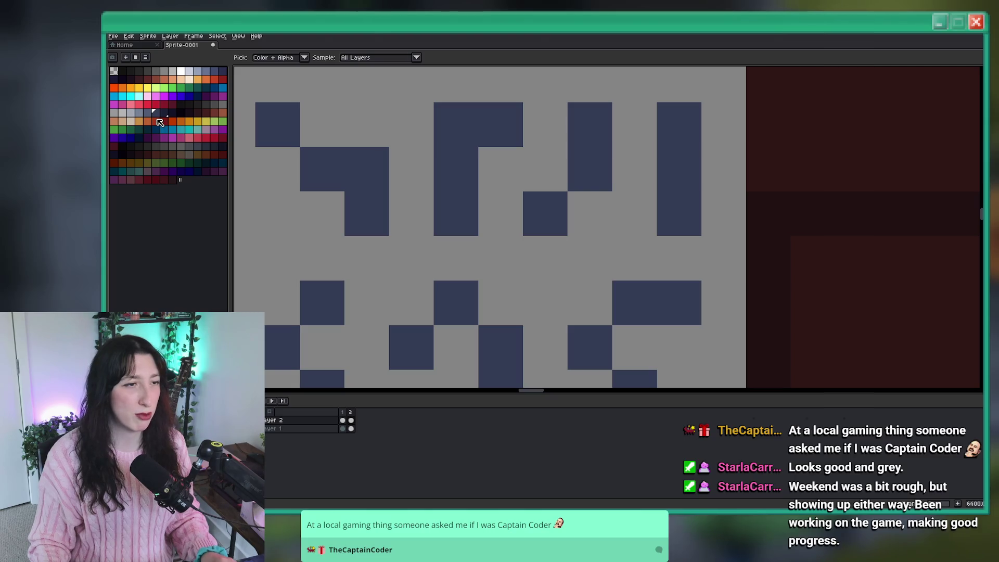
key("minus")
key("minus")
key("minus")
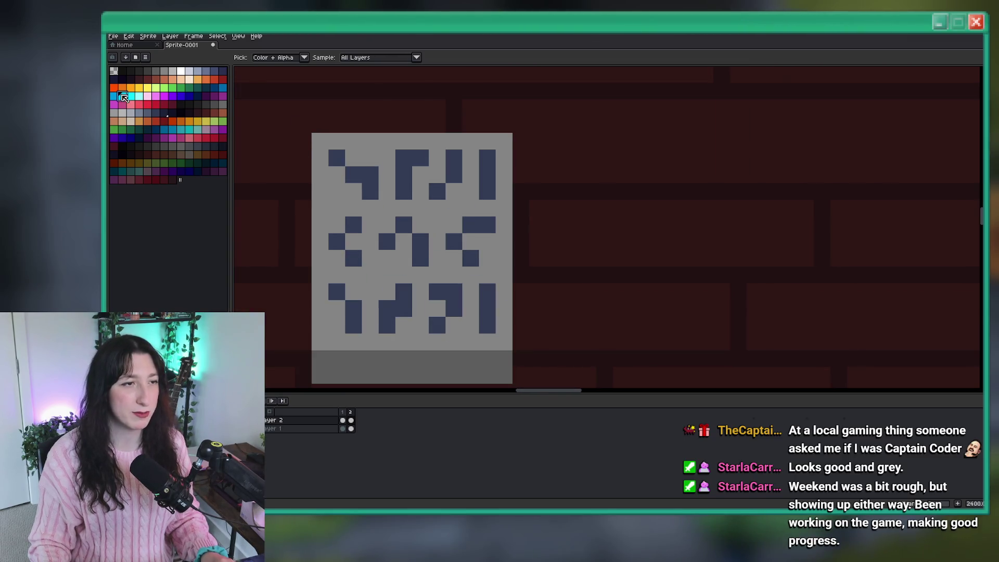
left_click(114, 97)
scroll(315, 164, "up", 2)
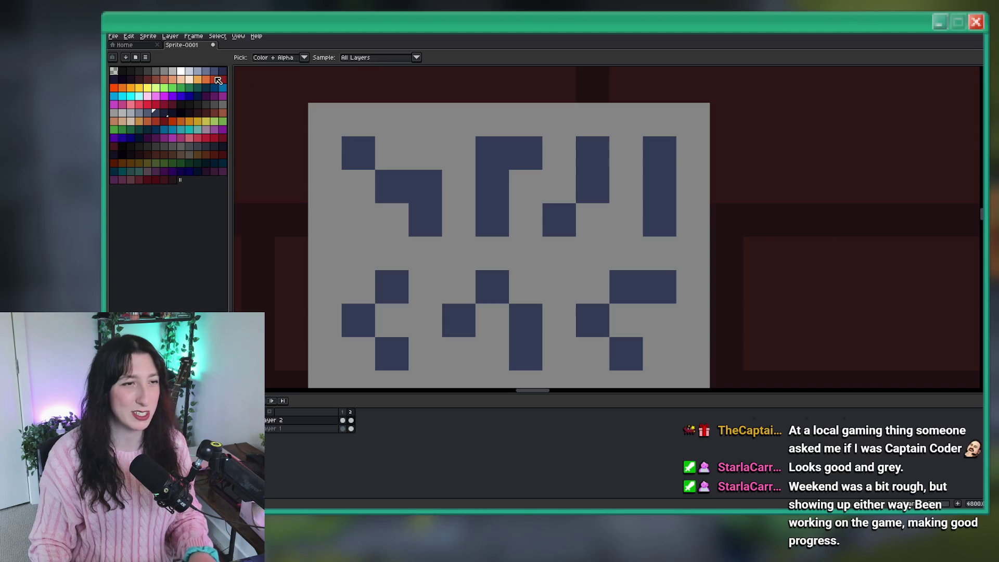
key("shift+r")
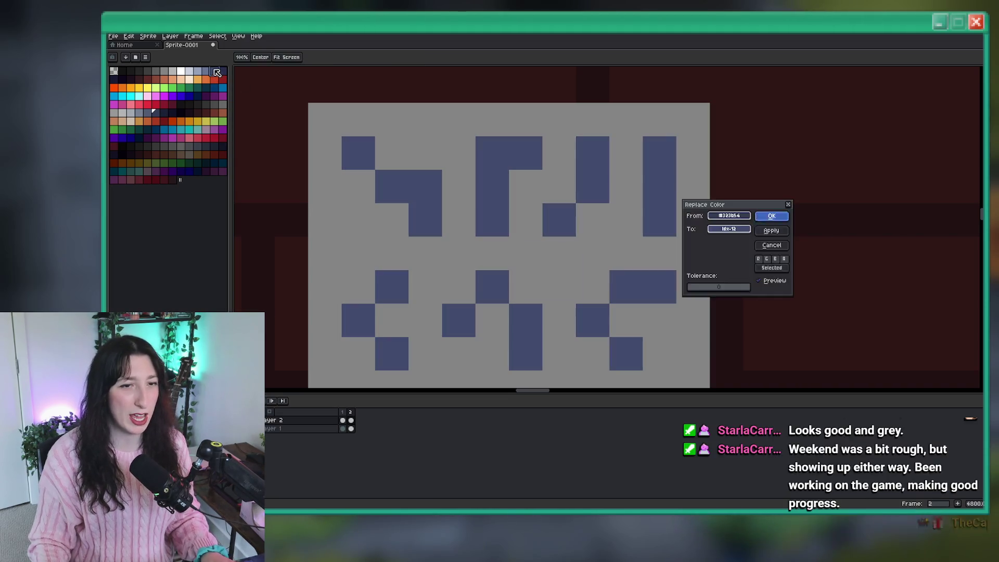
key("Return")
scroll(509, 158, "down", 9)
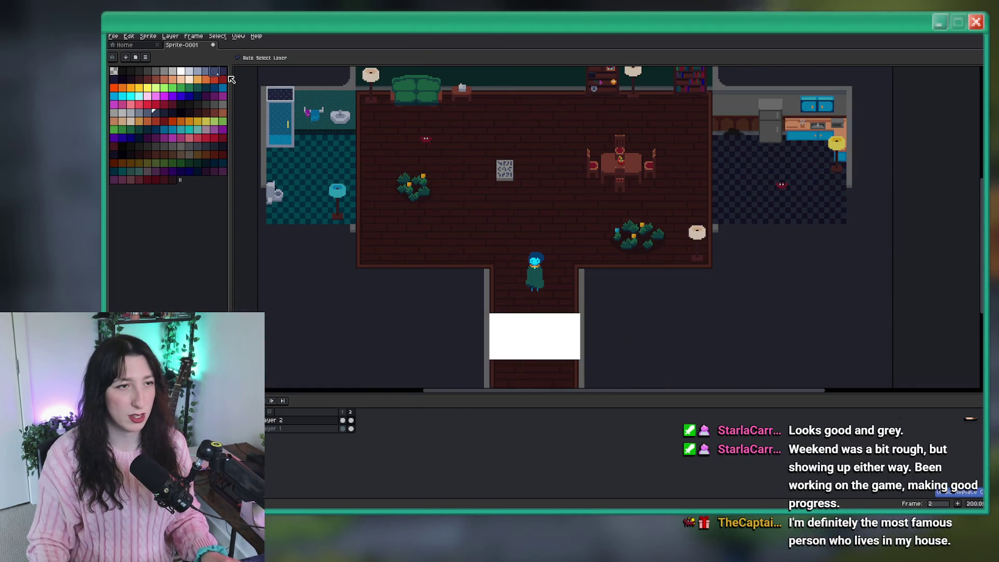
scroll(503, 120, "up", 2)
key("v")
key("ctrl+z")
key("i")
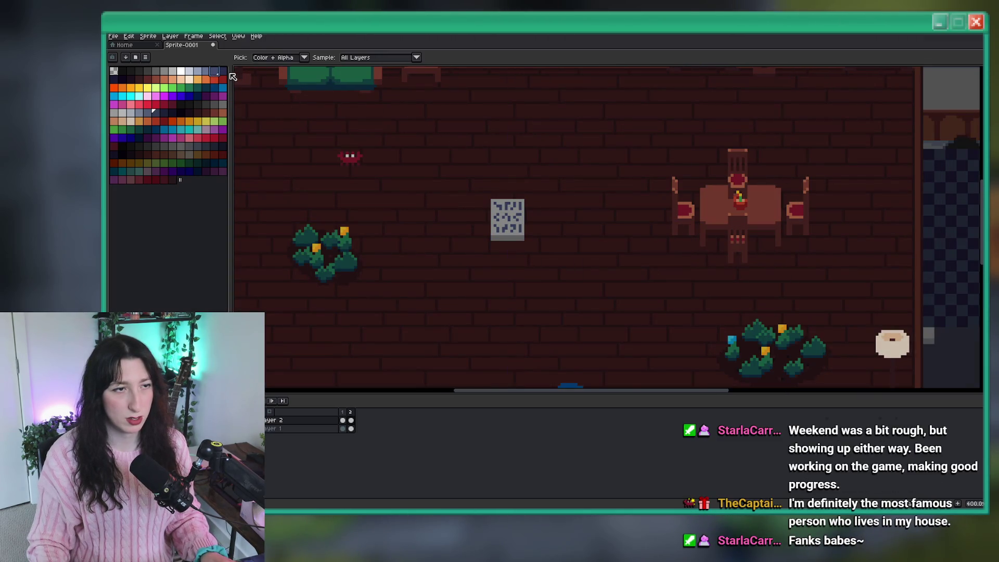
scroll(509, 204, "up", 5)
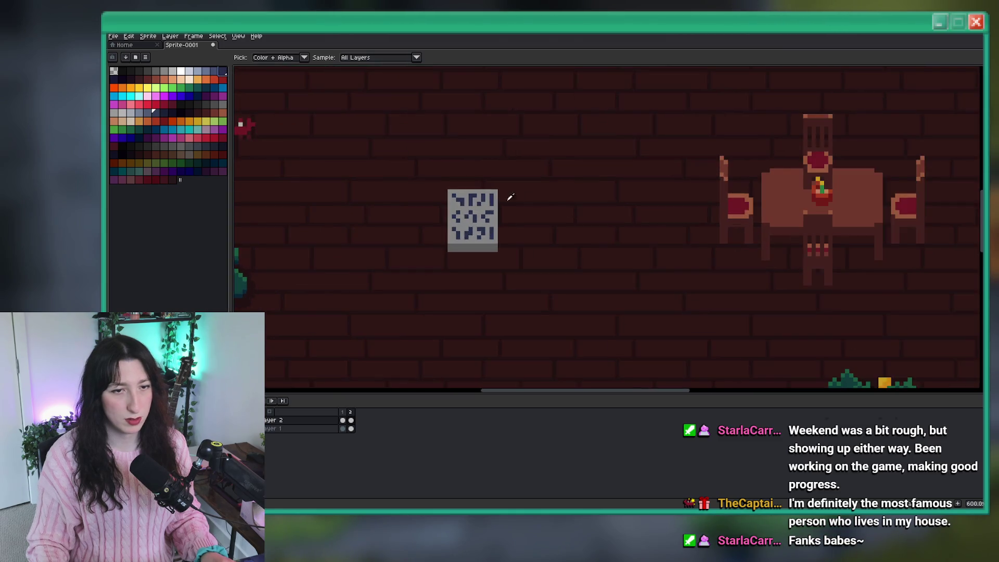
left_click_drag(480, 219, 450, 125)
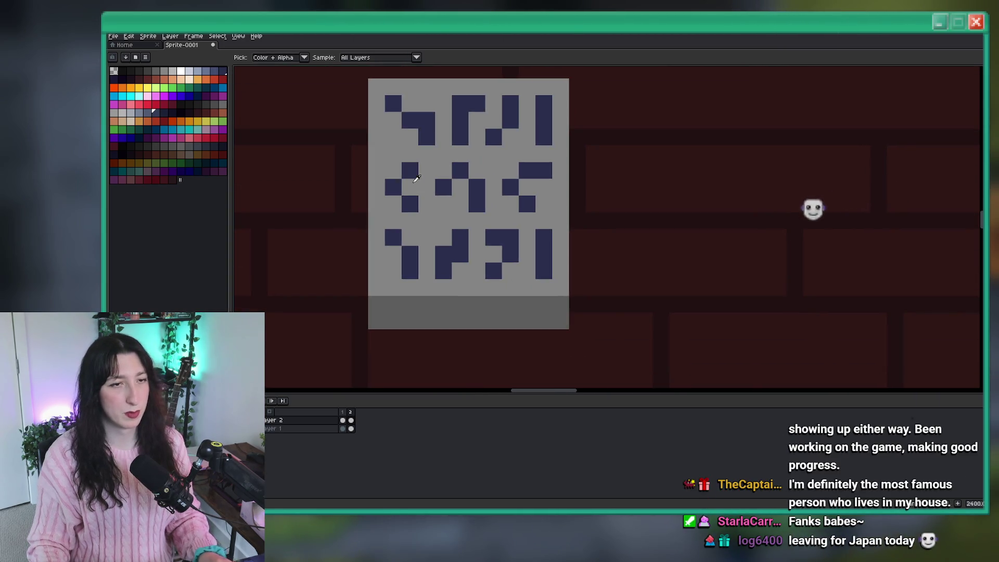
key("period")
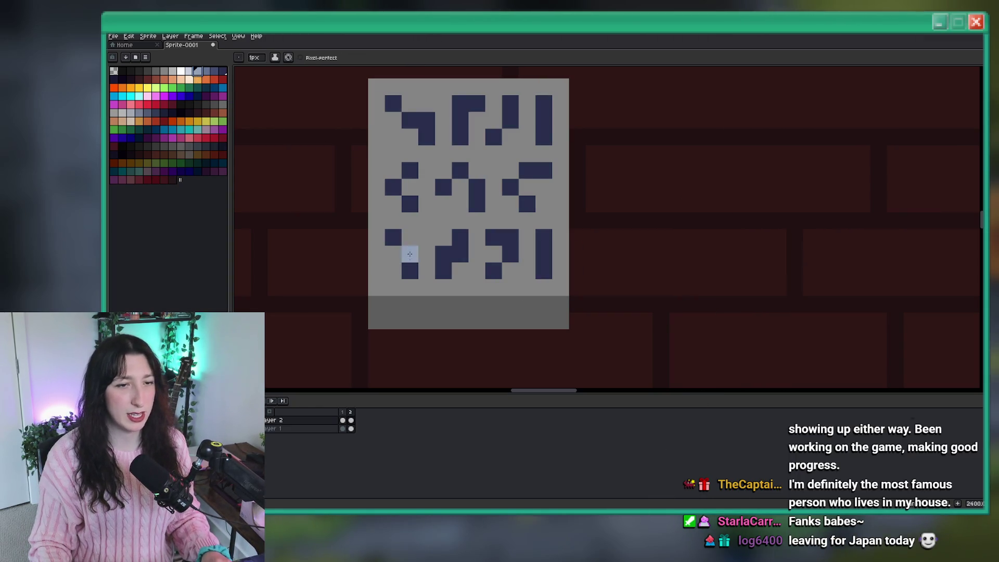
left_click(427, 271)
- Undo the stray navy pixel and paint the top-left glyph pixel cyan with the pencil
key("ctrl+z")
left_click(114, 95)
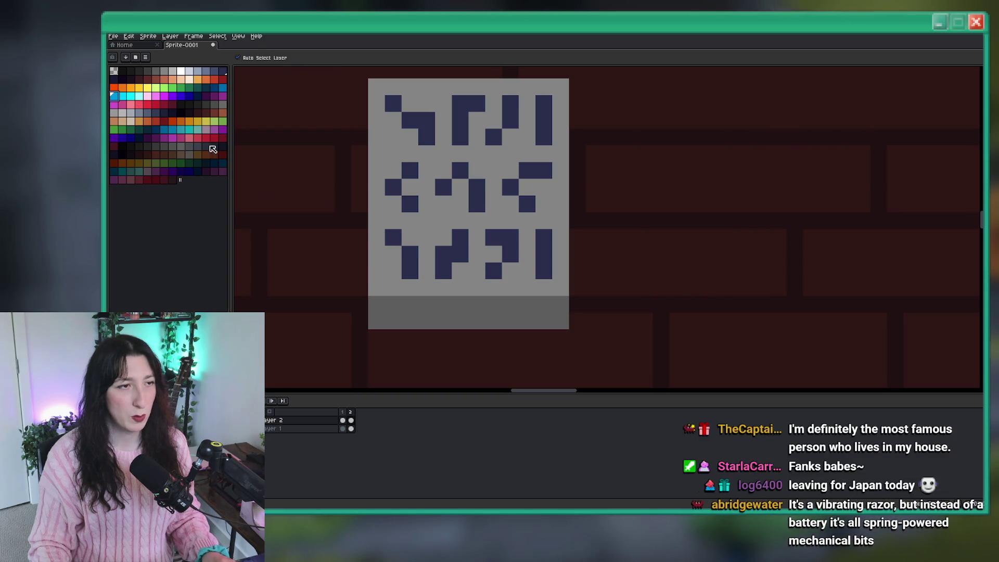
key("b")
left_click(408, 261)
left_click(494, 271)
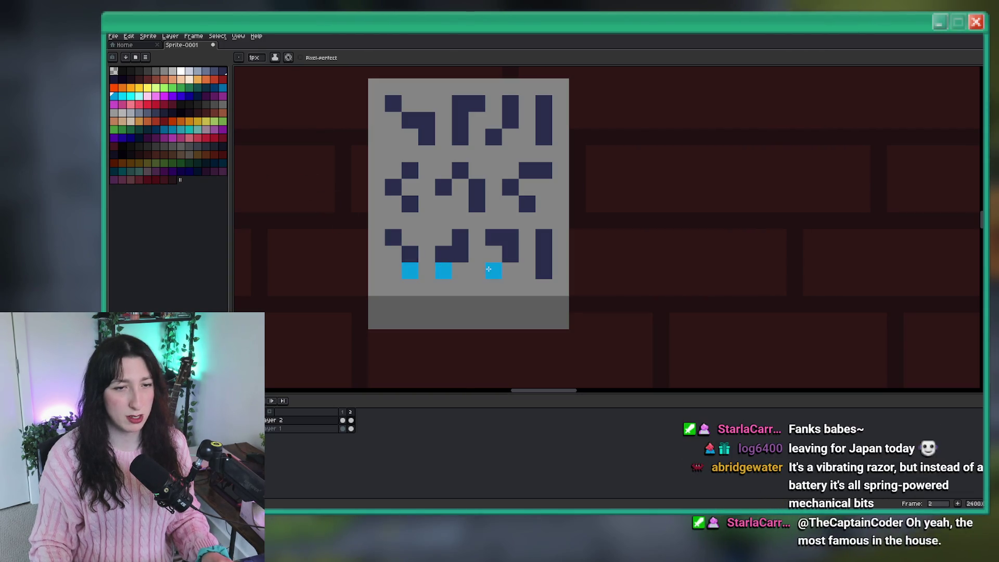
scroll(558, 275, "down", 5)
scroll(558, 274, "down", 2)
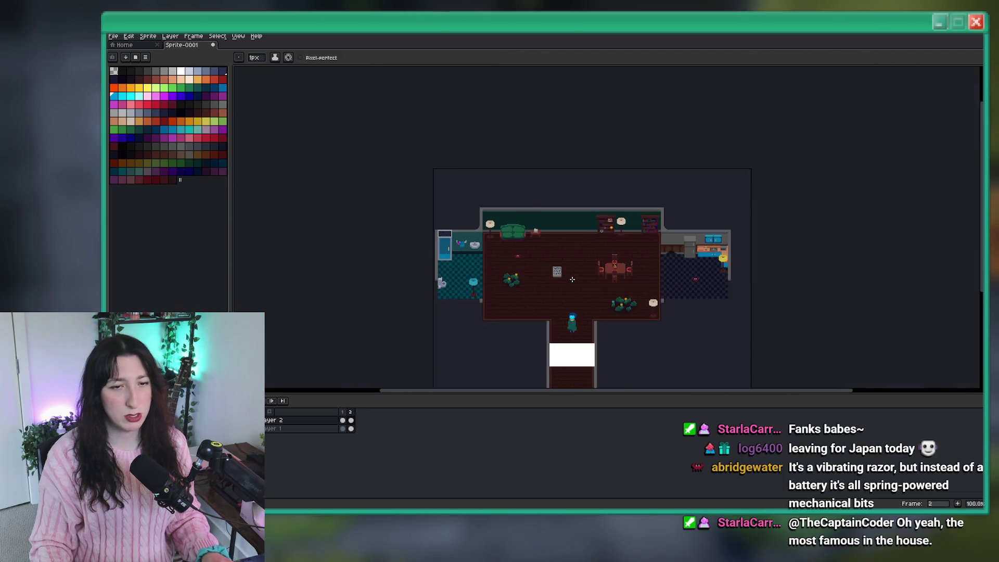
scroll(573, 281, "up", 6)
key("ctrl+z")
key("ctrl+z")
left_click(359, 135)
scroll(359, 136, "up", 1)
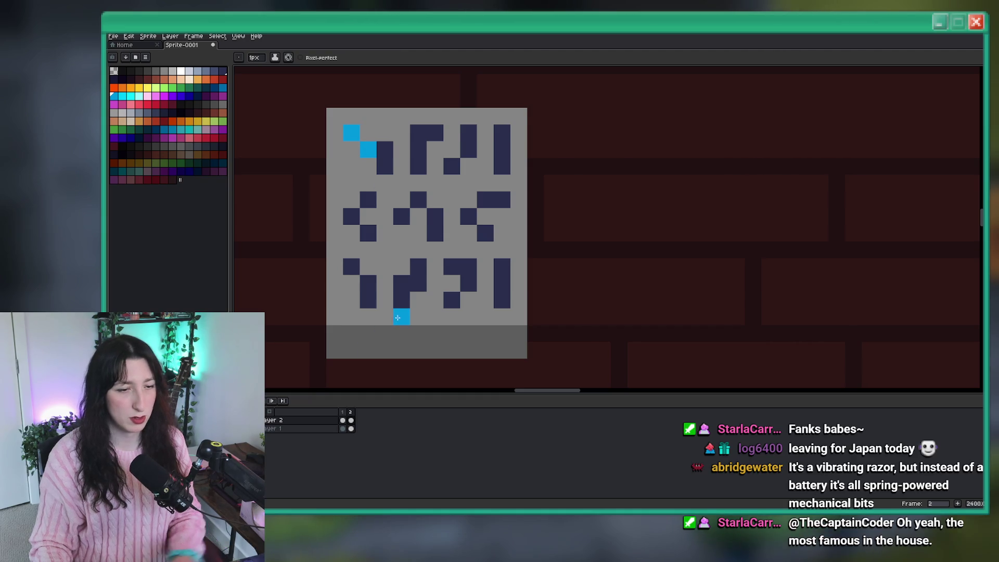
- Add a third frame and shift the cyan highlight one step along the glyph
key("i")
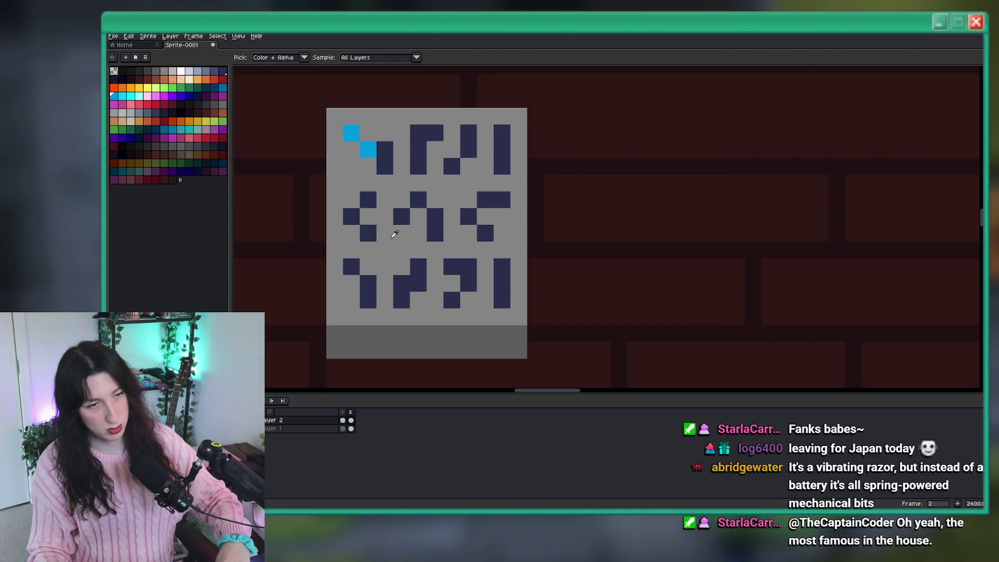
key("b")
key("i")
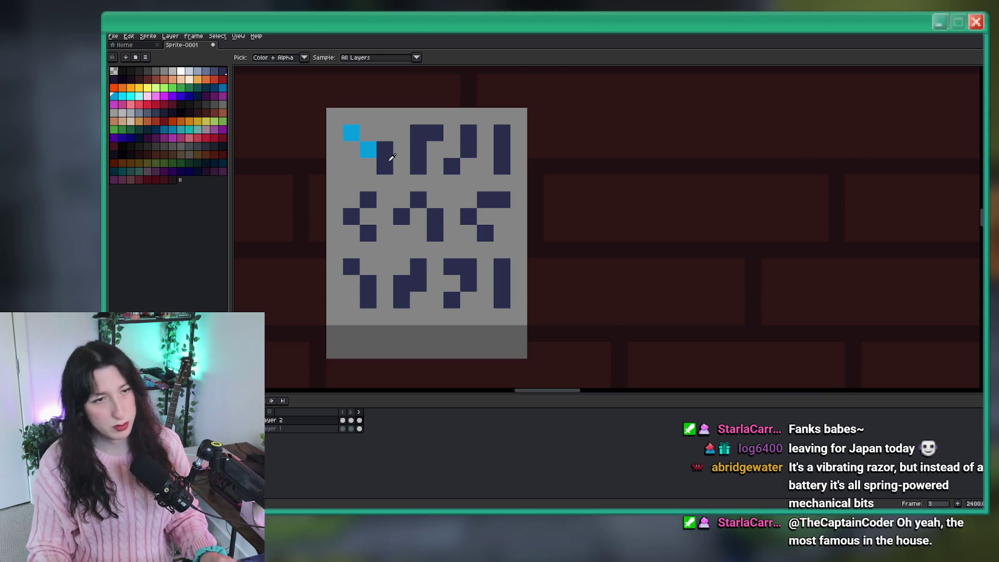
key("b")
left_click(391, 156)
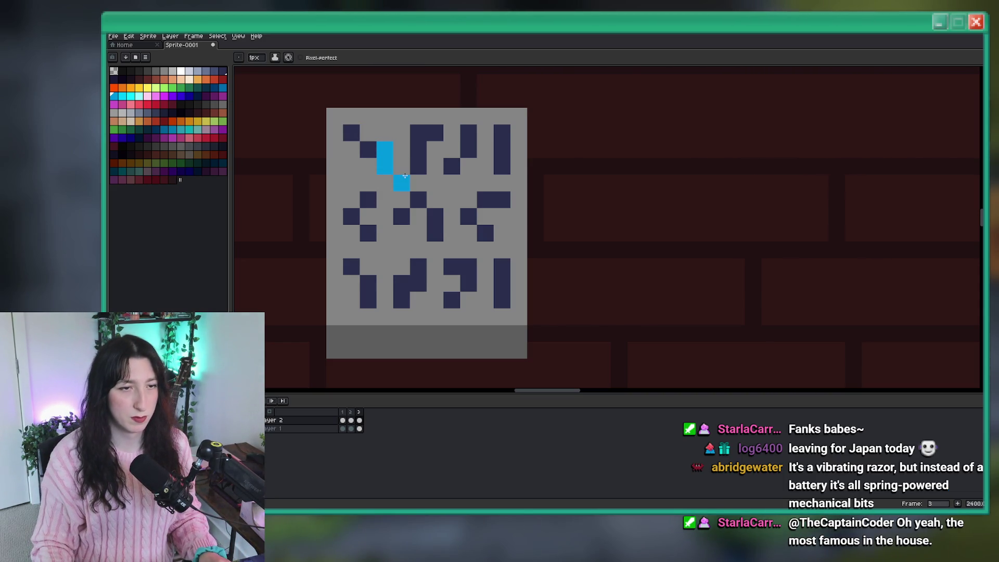
scroll(415, 168, "down", 5)
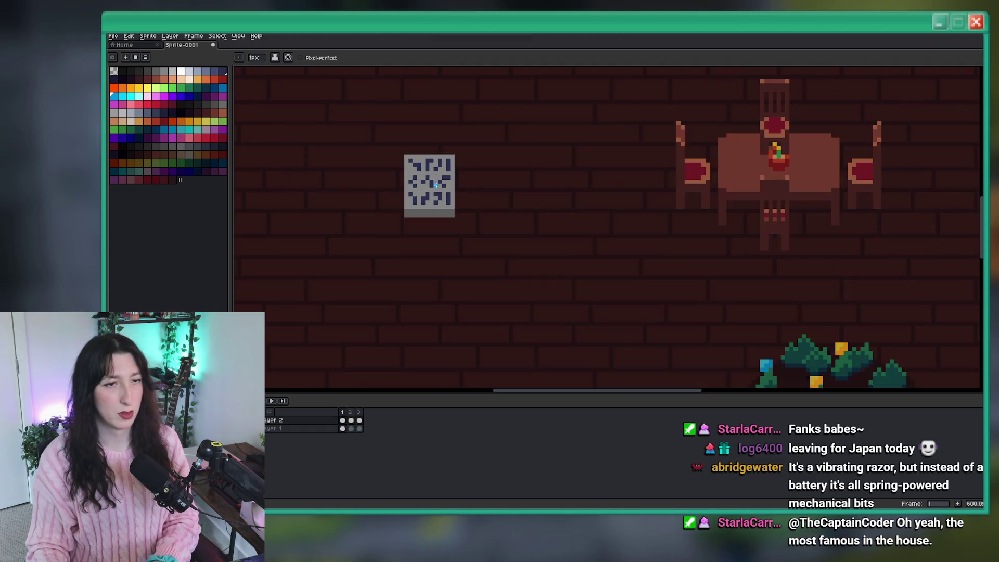
scroll(428, 167, "up", 1)
- Add a fourth animation frame with the pencil ready to draw
key("i")
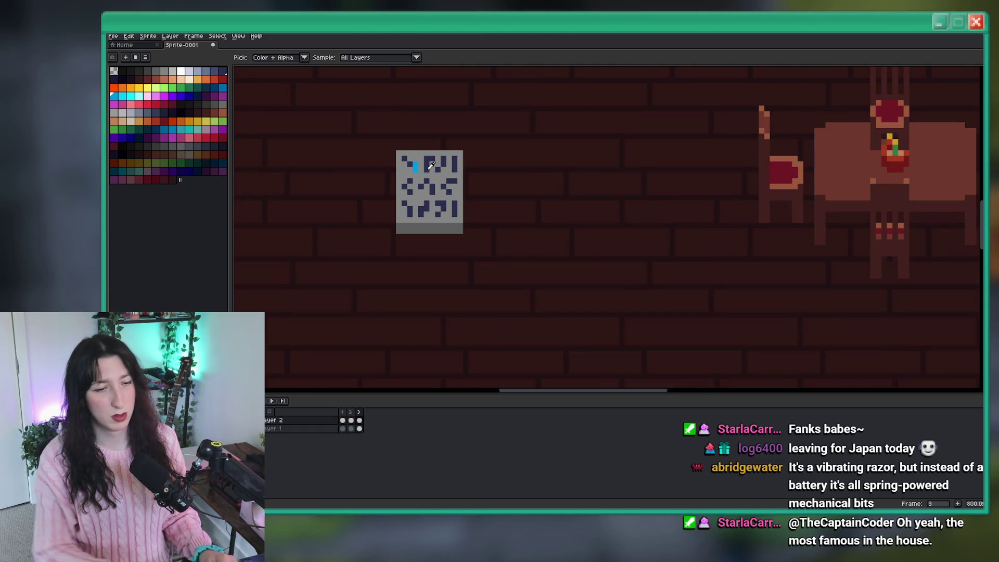
key("alt+n")
key("b")
scroll(427, 169, "up", 6)
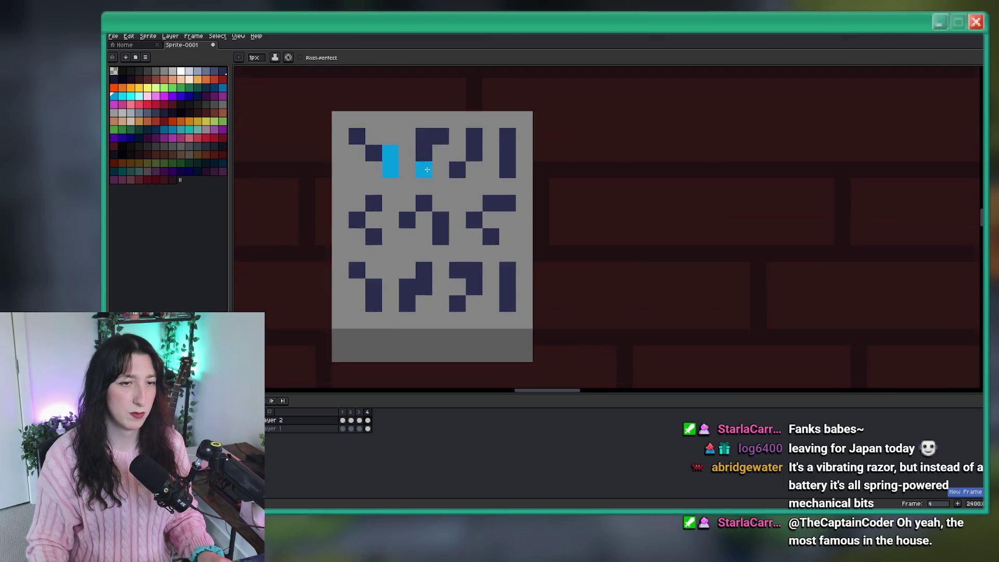
- Repaint the old cyan pixels navy and paint the second top glyph cyan
right_click(380, 148)
right_click(379, 171)
left_click(402, 148)
right_click(408, 148)
left_click_drag(426, 125, 425, 171)
left_click(447, 125)
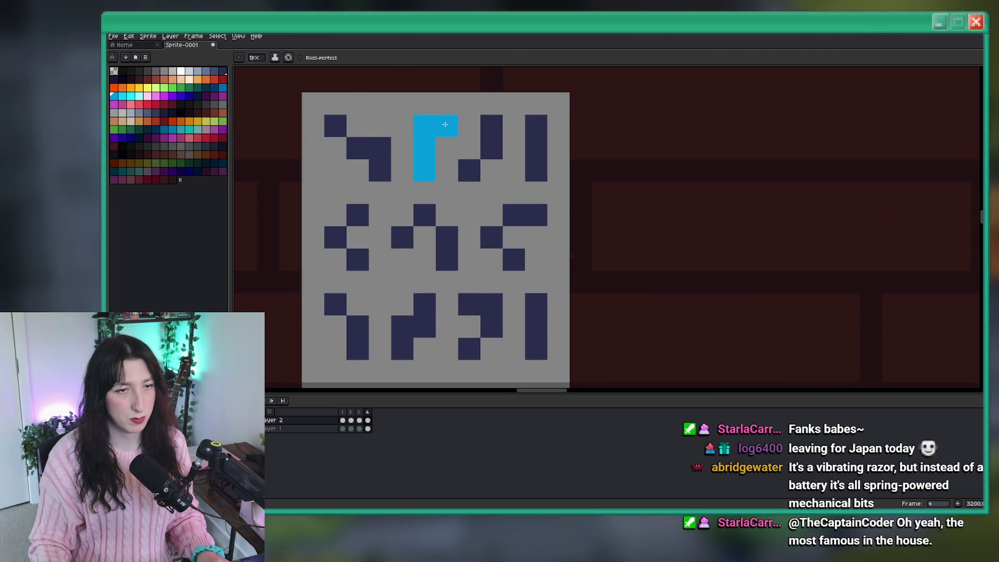
- Flip between the third and fourth frames to compare the highlight
scroll(473, 163, "down", 8)
key("comma")
key("period")
scroll(474, 163, "down", 1)
scroll(469, 151, "down", 2)
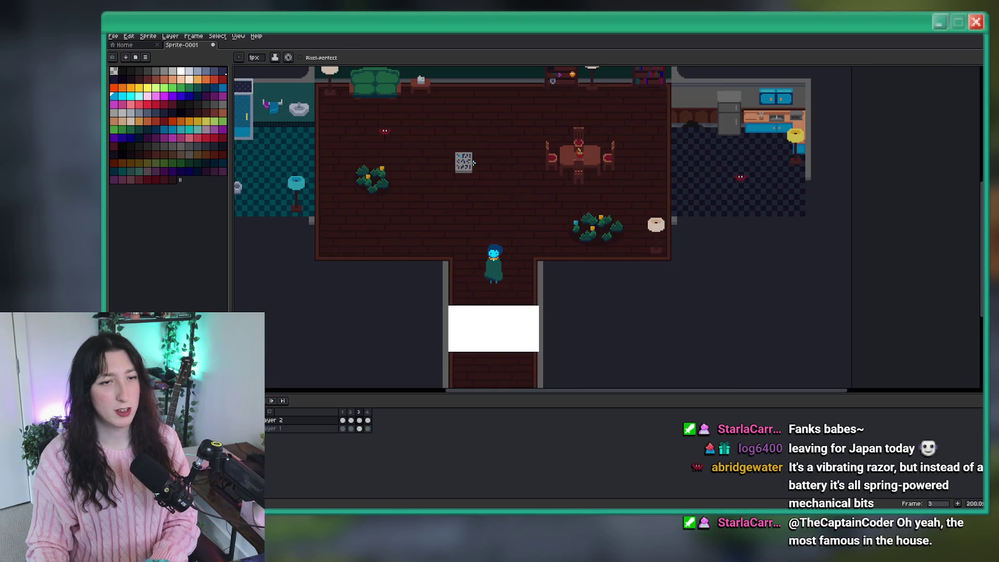
scroll(467, 138, "up", 2)
scroll(467, 138, "up", 2)
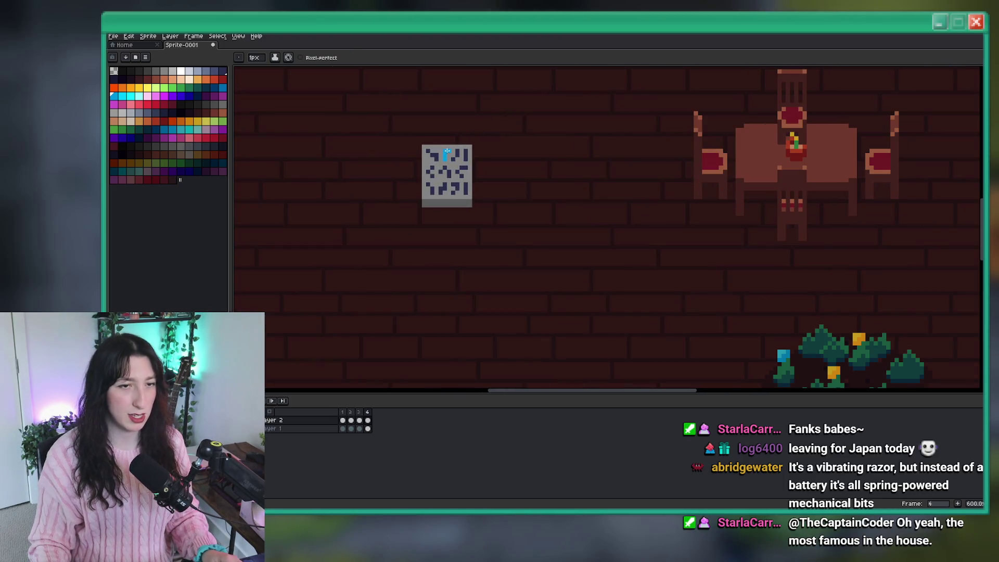
scroll(447, 151, "up", 1)
- Add a fifth frame and paint three cyan pixels on the top glyph row
key("alt+n")
key("g")
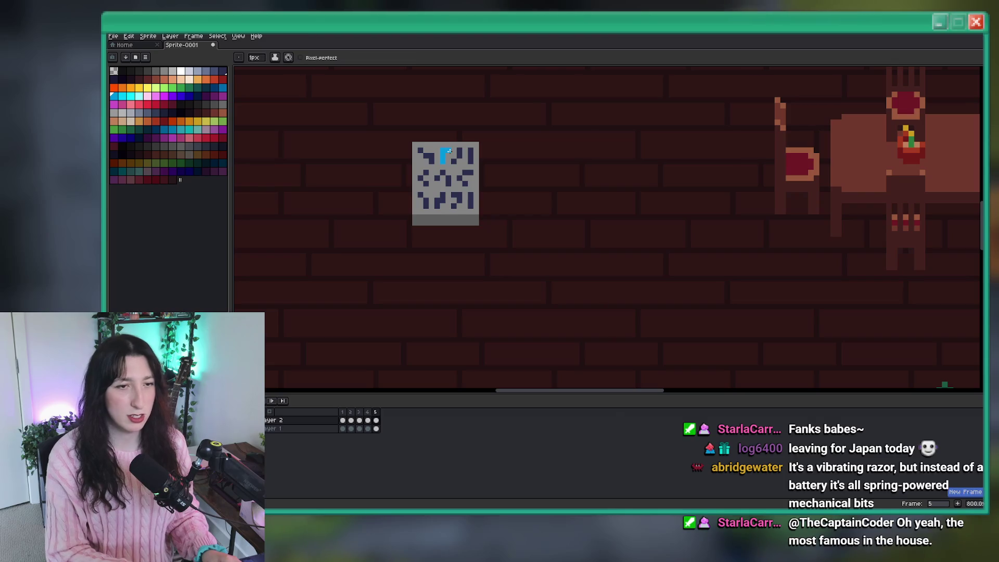
scroll(433, 157, "up", 3)
key("b")
left_click(462, 181)
left_click(478, 164)
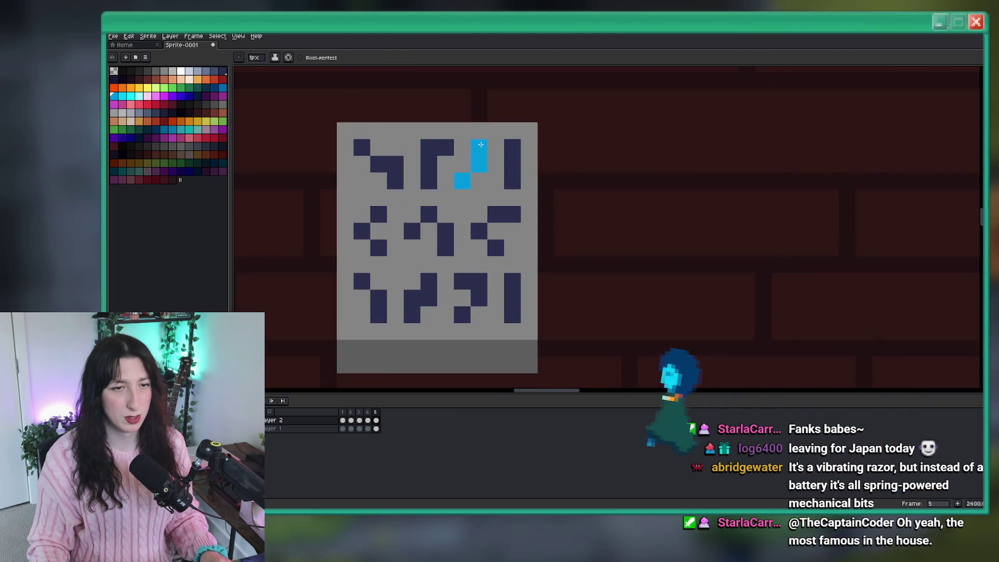
left_click(446, 148)
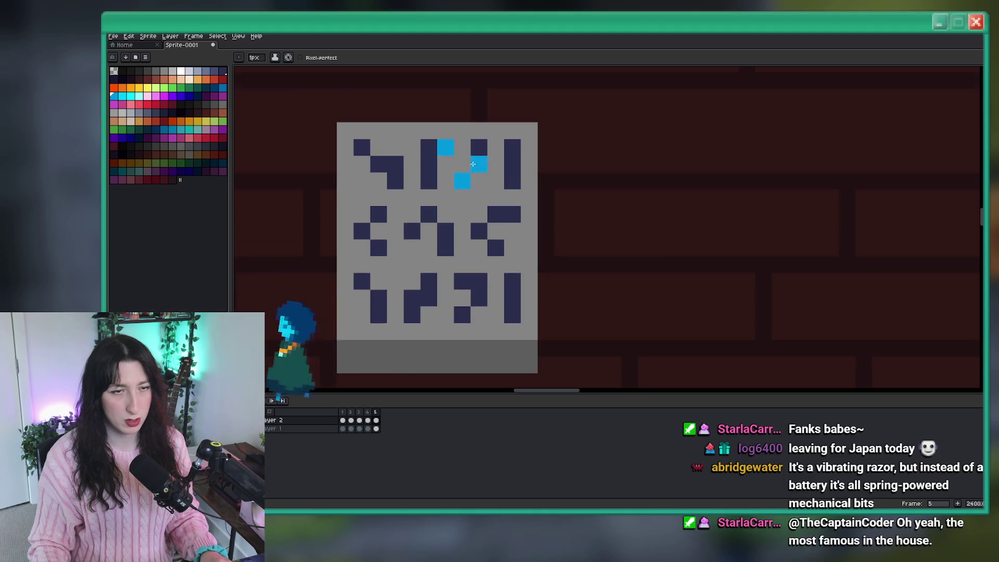
- Step back to an earlier frame and undo the last cyan pixel stroke
scroll(504, 210, "down", 5)
scroll(505, 210, "down", 1)
key("Left")
key("Left")
key("Left")
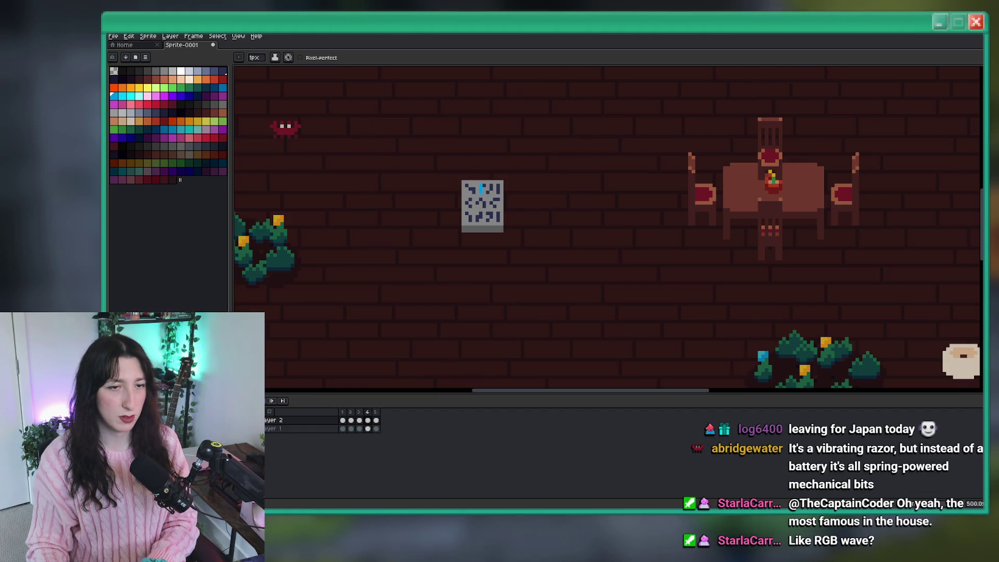
key("ctrl+z")
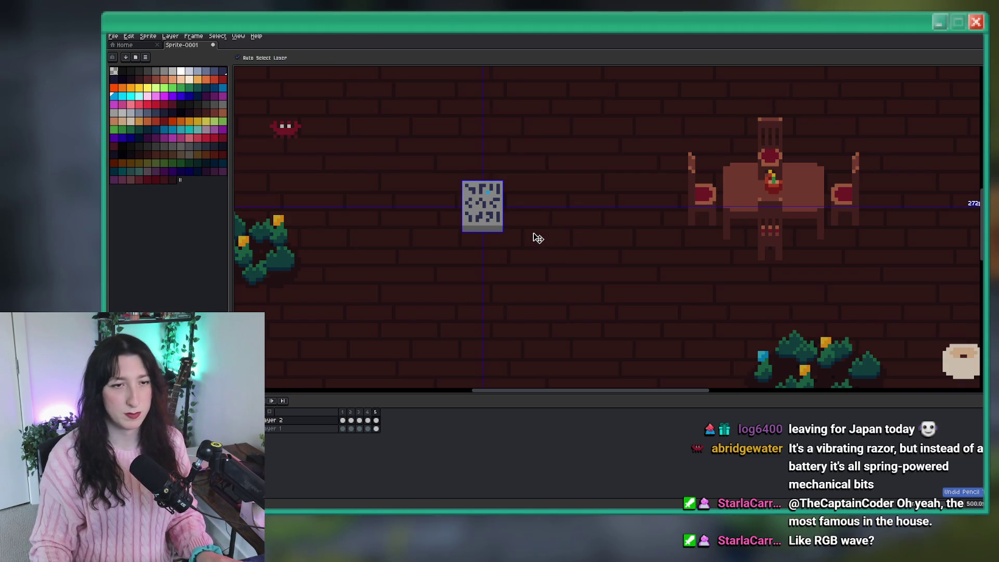
- Undo the earlier cyan fill and added frame, then return to the Pencil
key("ctrl+z")
key("ctrl+z")
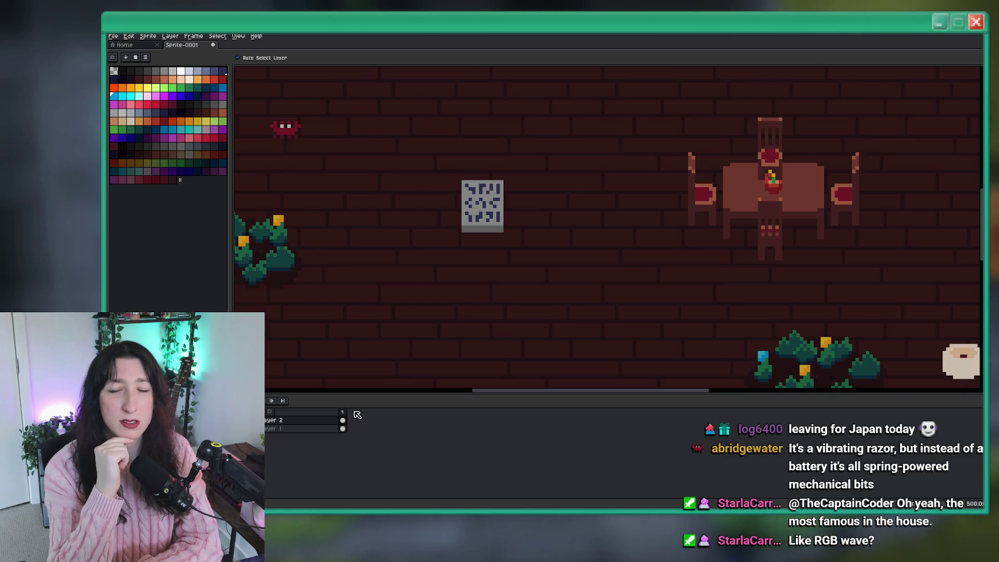
key("b")
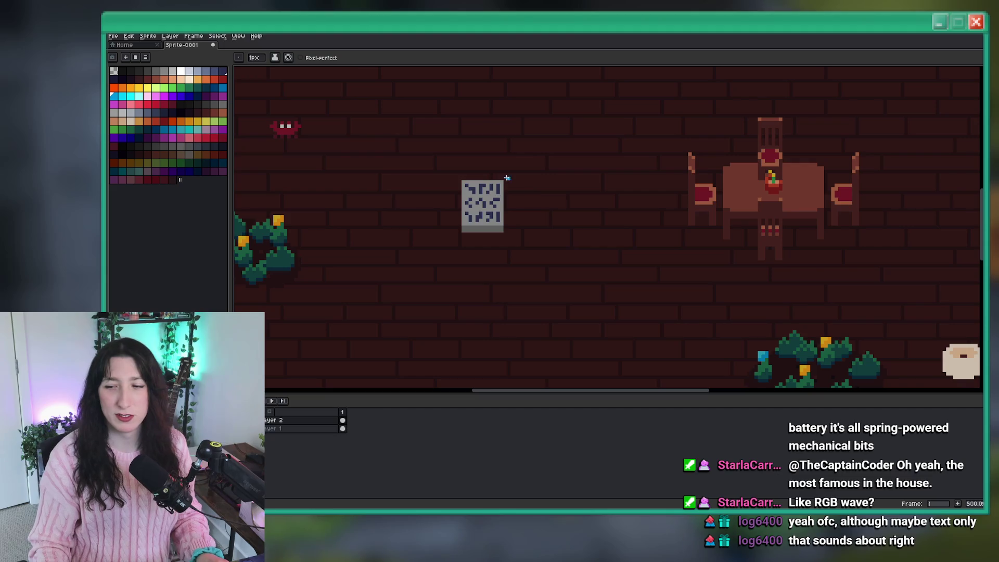
scroll(458, 203, "up", 7)
- Undo an accidental stroke and add a new animation frame
left_click_drag(457, 140, 497, 161)
key("ctrl+z")
scroll(499, 156, "down", 8)
scroll(500, 140, "up", 2)
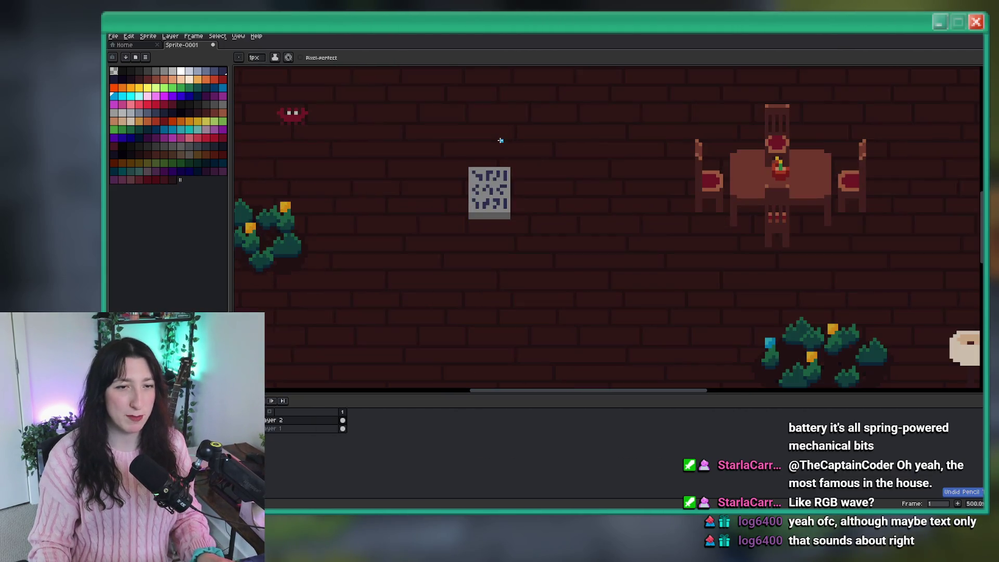
key("alt+n")
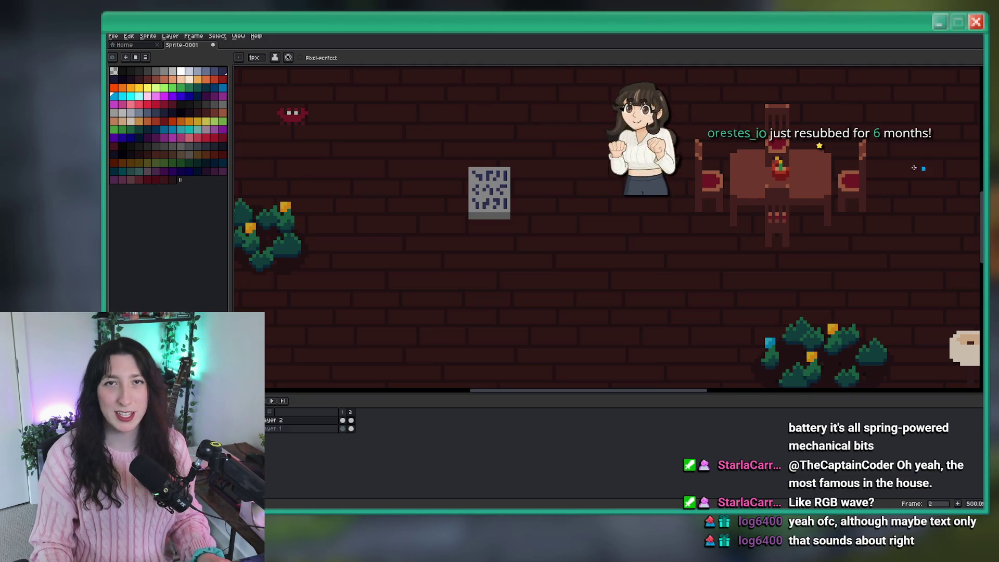
- Try cyan bucket fills on the top-left glyph and L-shaped piece, then undo them
scroll(500, 183, "up", 3)
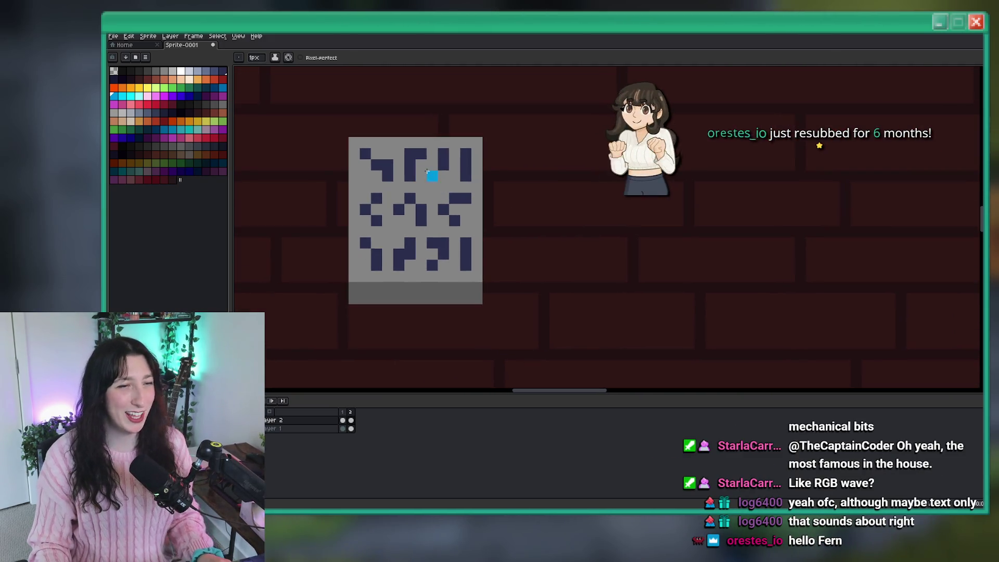
scroll(378, 167, "up", 2)
key("g")
left_click(358, 149)
left_click(375, 170)
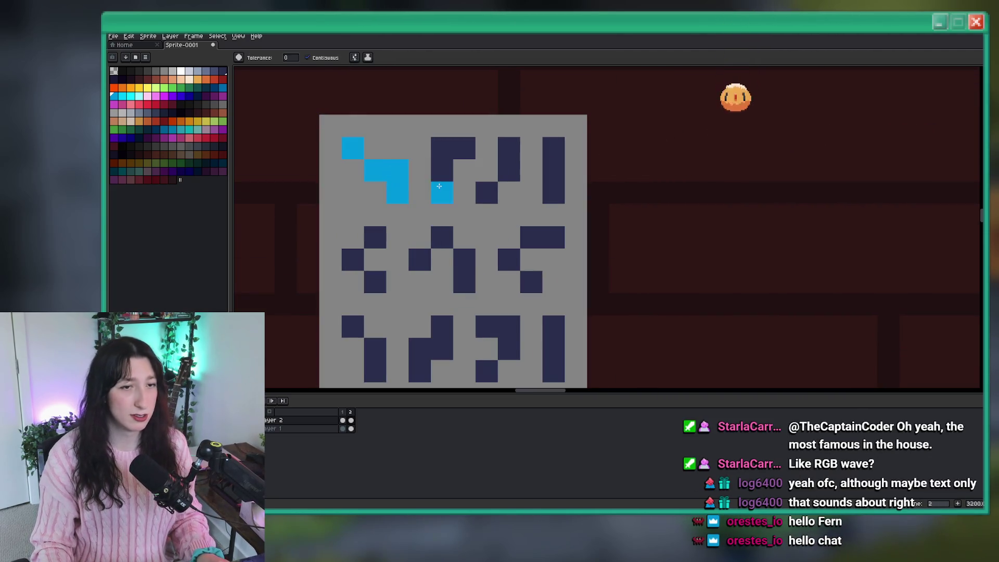
scroll(390, 250, "down", 4)
scroll(389, 246, "up", 1)
key("ctrl+z")
key("ctrl+z")
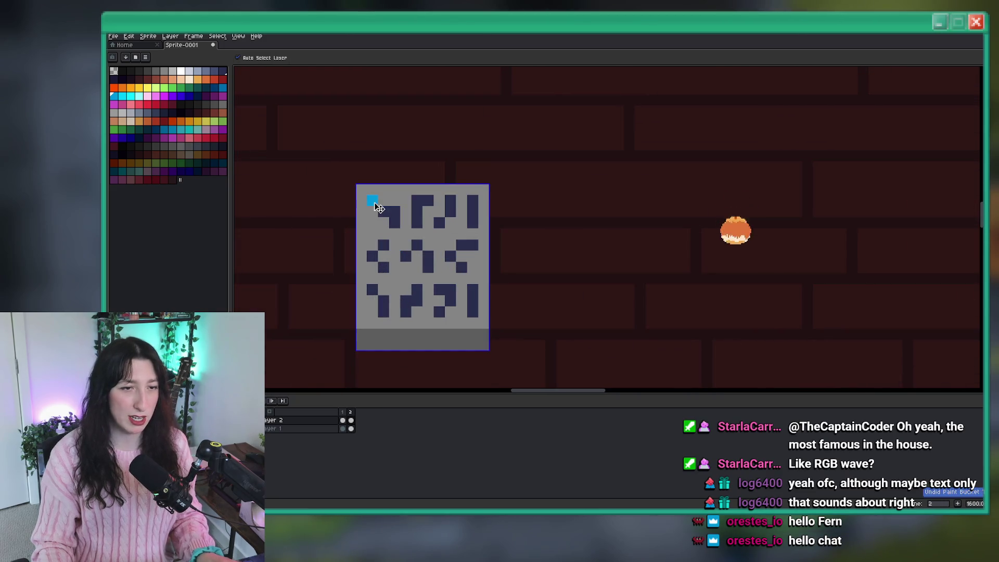
scroll(374, 198, "up", 2)
- Paint a diagonal of cyan cells from the L-shape through the middle glyphs to the bottom-right glyph
left_click(388, 219)
left_click(422, 267)
key("ctrl+z")
key("b")
right_click(403, 220)
left_click(437, 268)
left_click(454, 285)
left_click(489, 306)
key("ctrl+z")
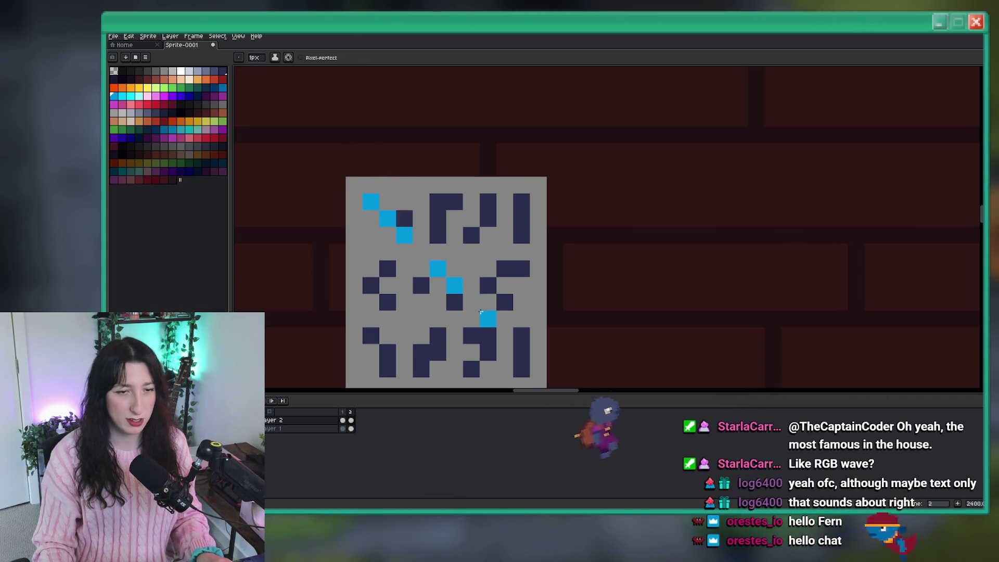
left_click(521, 349)
scroll(520, 349, "down", 1)
scroll(521, 348, "down", 1)
scroll(451, 299, "up", 1)
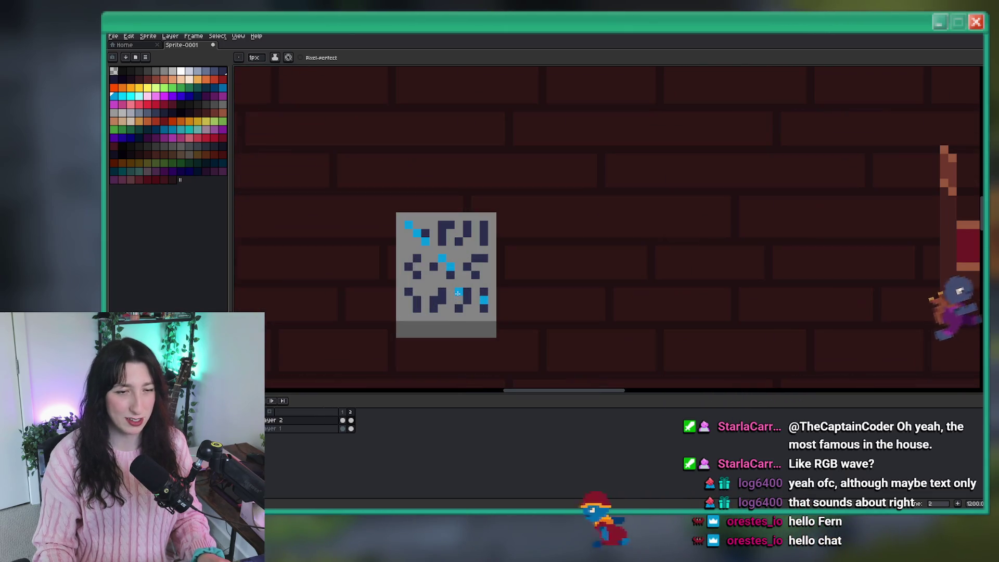
- Add two frames, painting cyan cells on the bottom row and bottom-left glyph
key("alt+n")
left_click(417, 291)
scroll(418, 287, "up", 4)
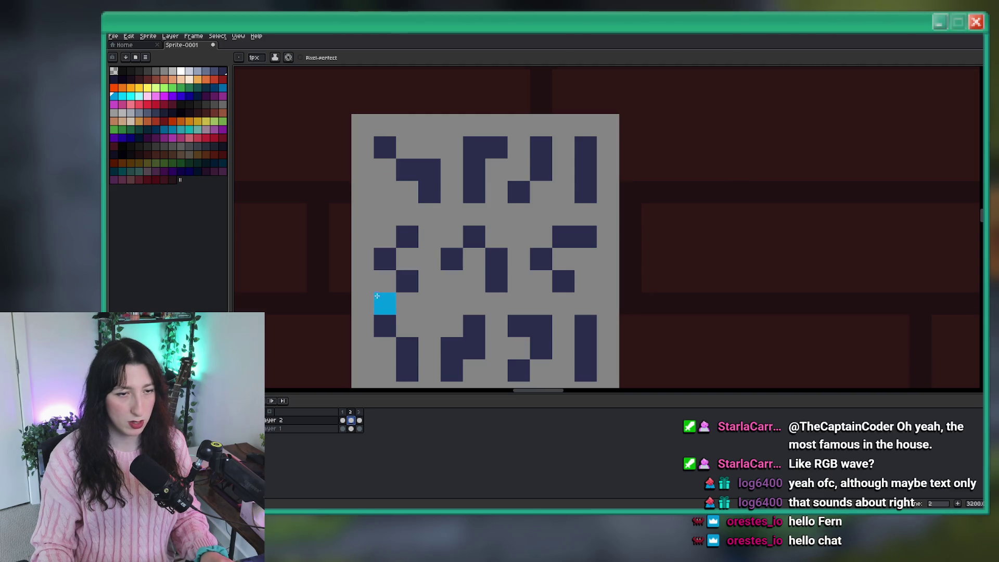
scroll(377, 296, "down", 2)
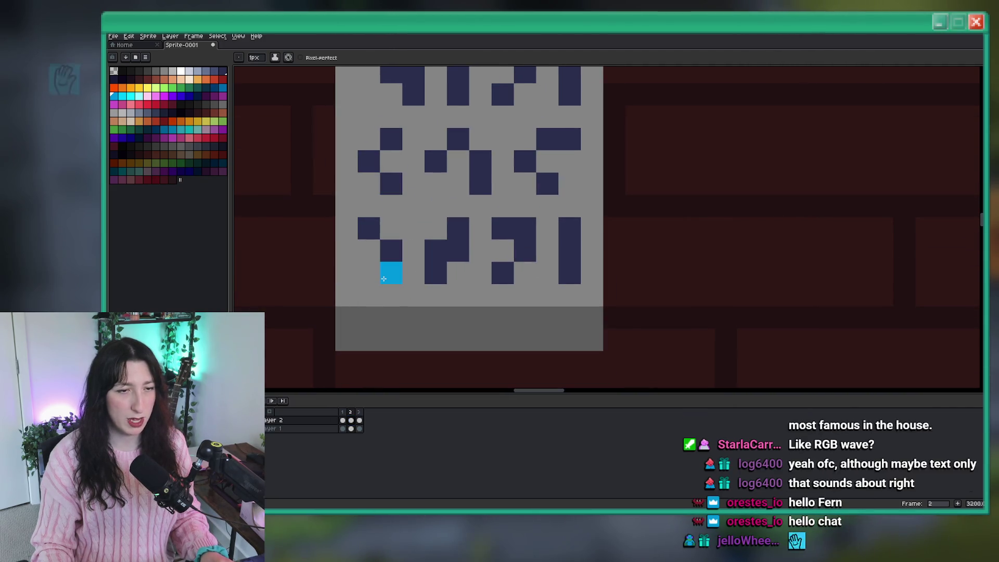
key("alt+n")
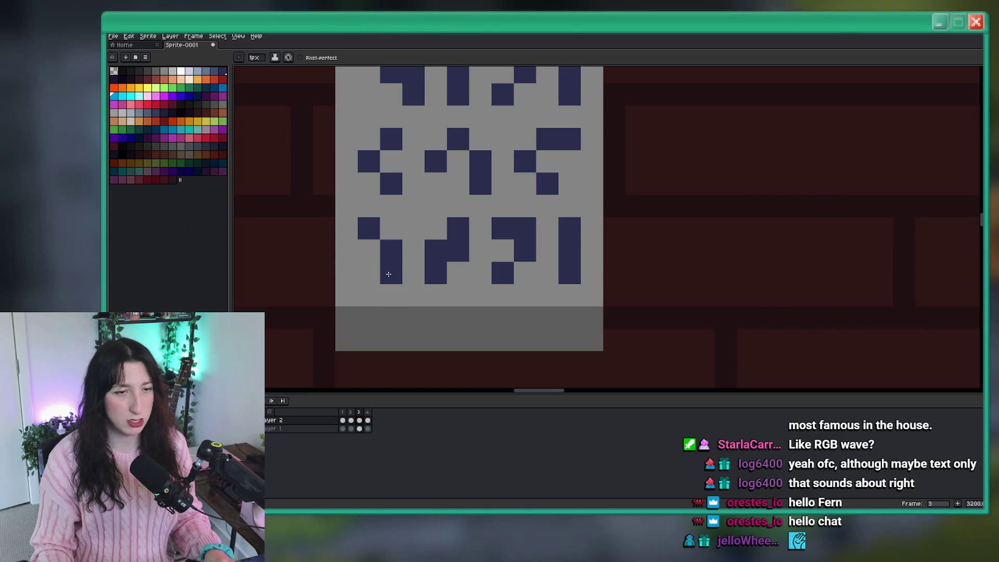
left_click(377, 231)
scroll(382, 245, "up", 1)
- Add a frame, revert two leftover cyan cells to navy and paint the next glyph cell cyan
key("i")
key("alt+n")
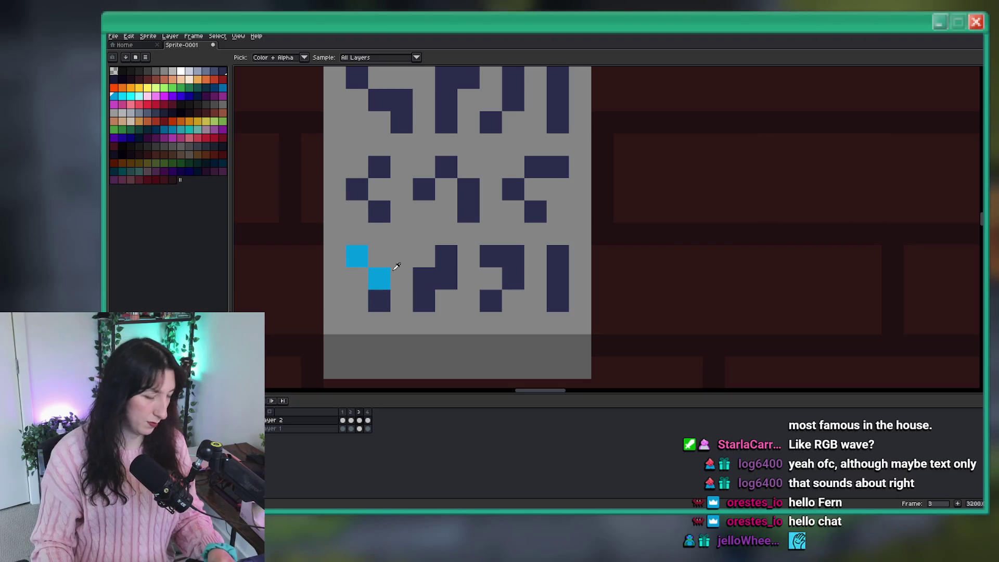
right_click(380, 279)
right_click(357, 256)
left_click(399, 278)
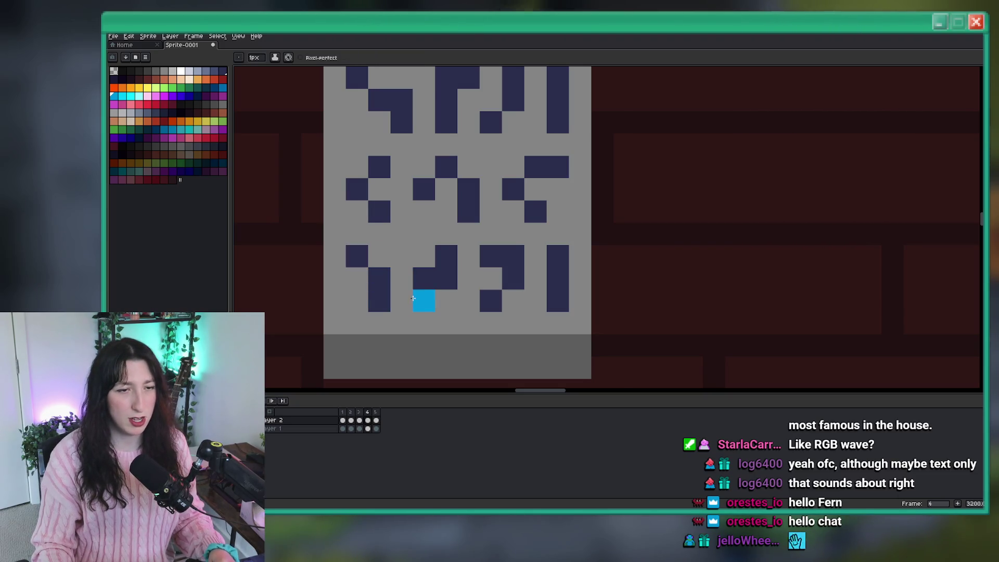
- Add several more frames and paint another dark glyph cell cyan
key("alt+n")
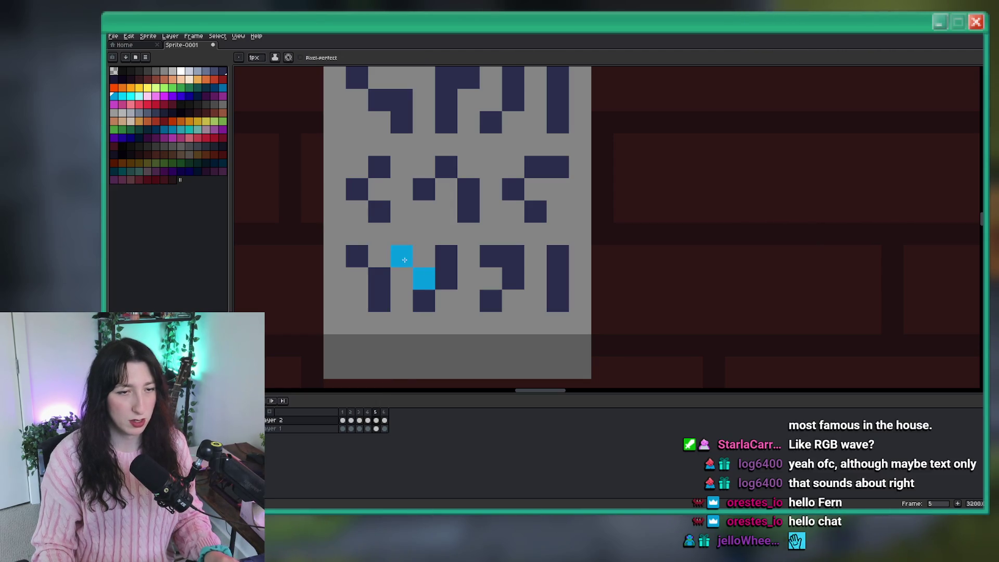
key("alt+n")
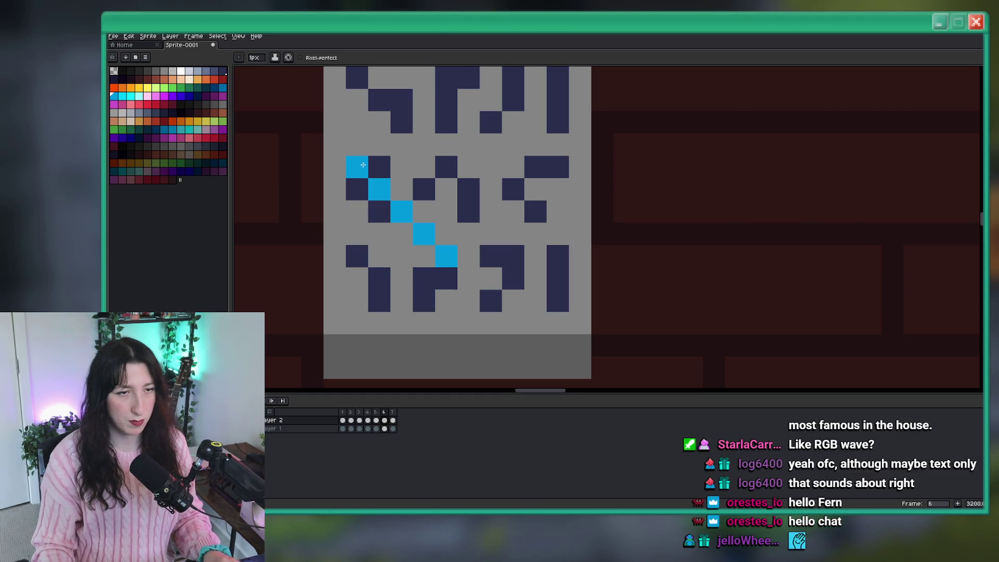
key("alt+n")
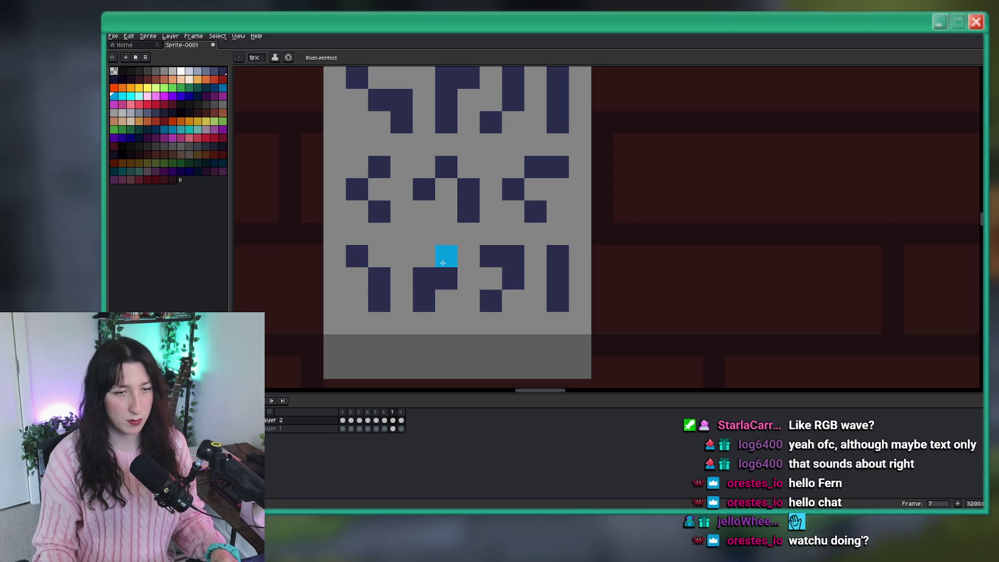
scroll(439, 254, "up", 1)
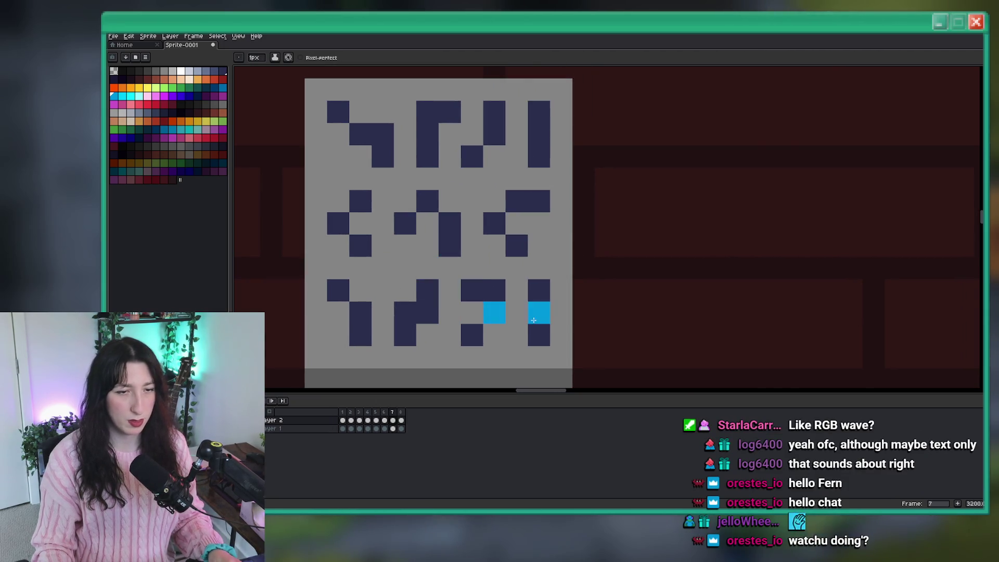
left_click(472, 290)
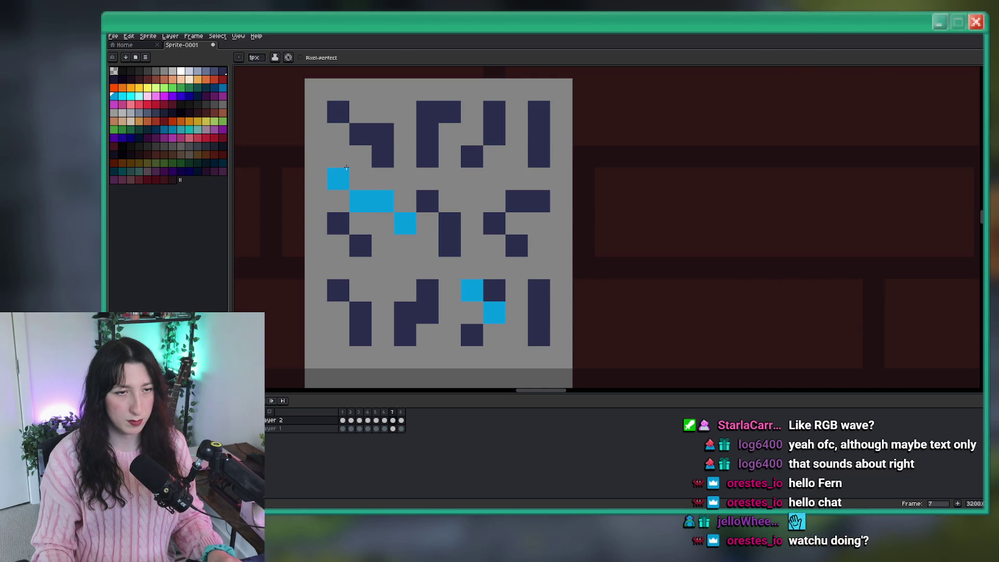
key("alt+n")
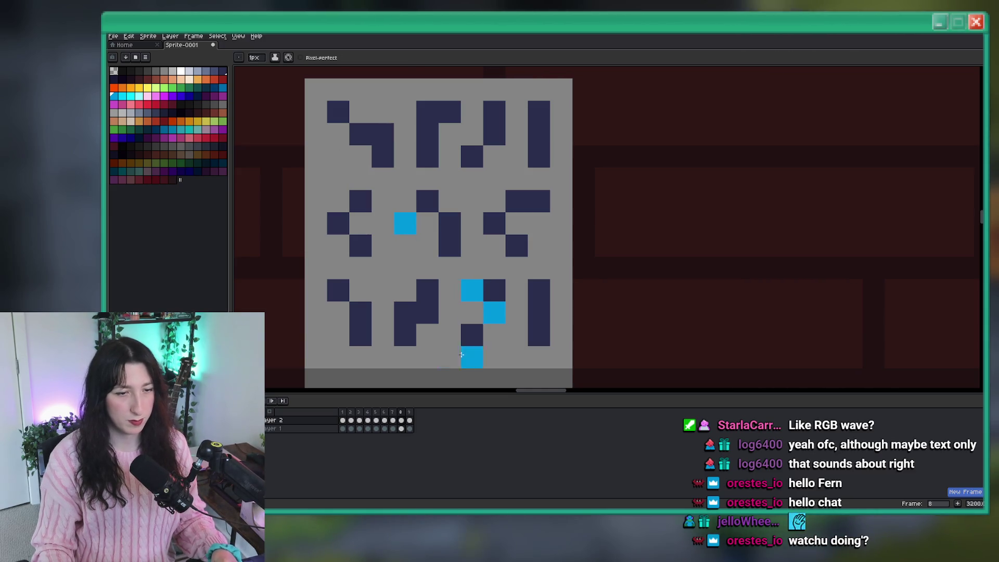
- Play the animation from the ninth frame and delete the extra frame
left_click(411, 412)
key("Return")
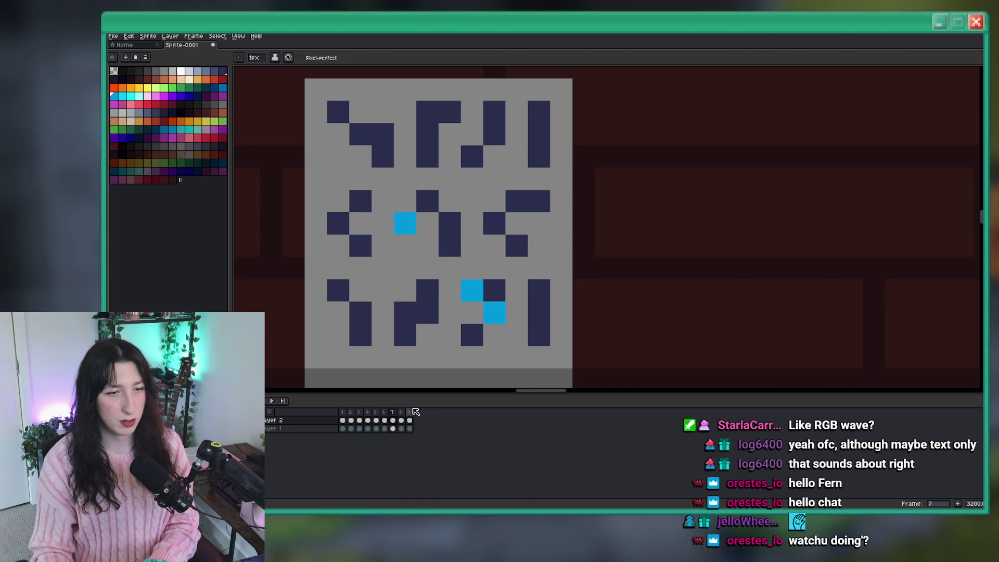
key("alt+c")
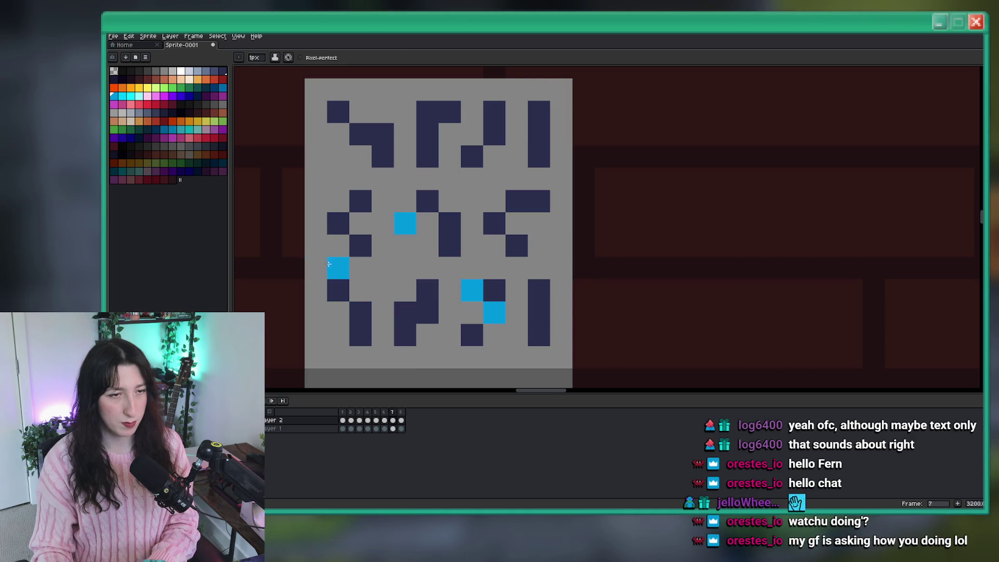
- Paint a cyan cell on the middle-left glyph in the previous frame, then step forward
key("Left")
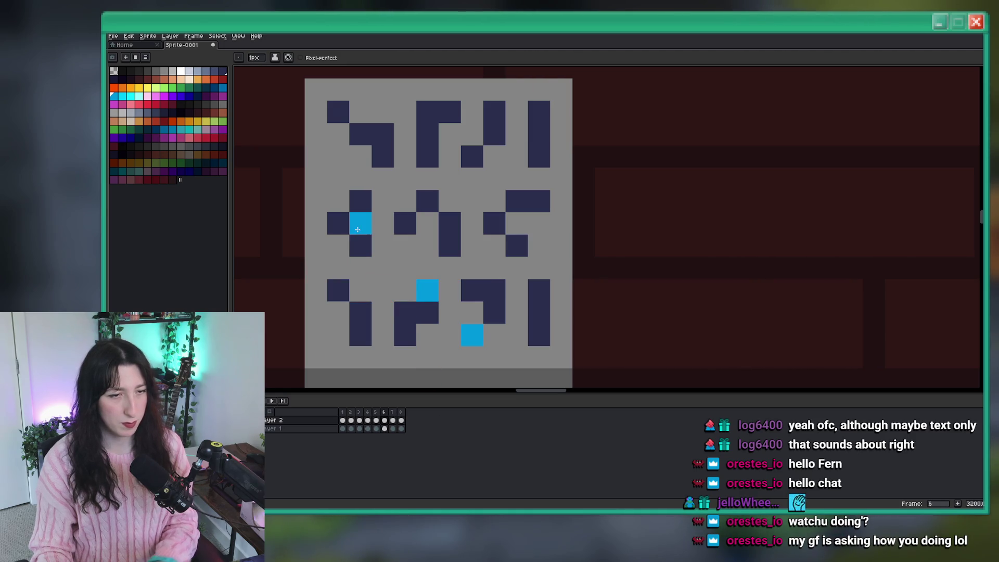
left_click(338, 224)
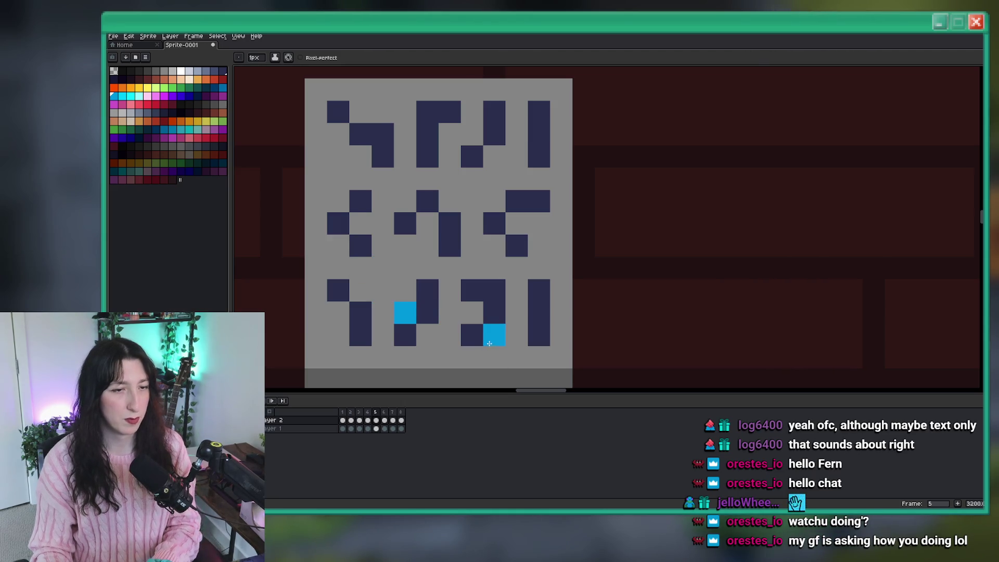
key("Right")
scroll(489, 337, "down", 1)
key("Right")
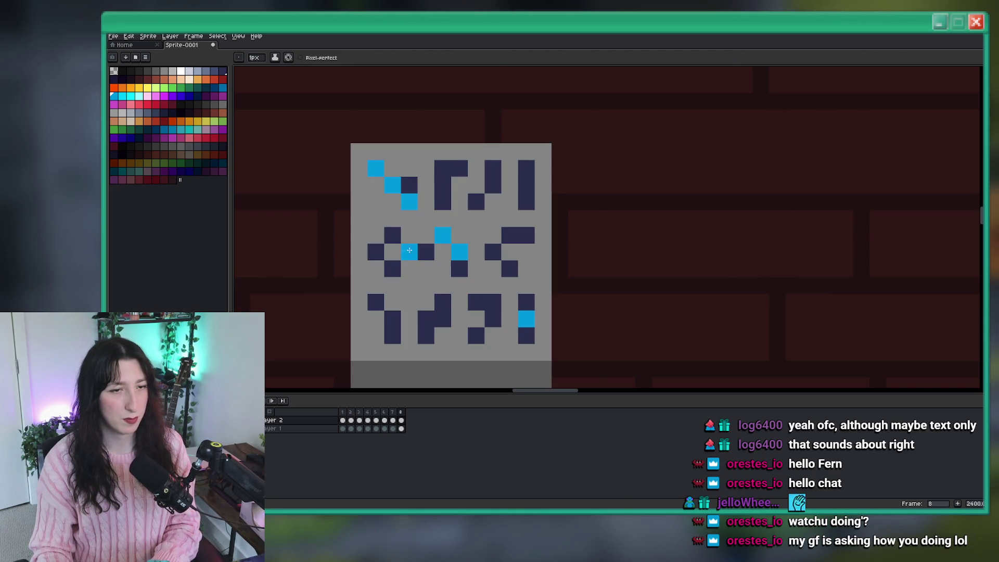
scroll(401, 251, "down", 1)
- Play the panel animation, then select frames 2 and 3 and delete the extra frames
left_click(272, 401)
scroll(338, 294, "down", 3)
scroll(338, 294, "down", 2)
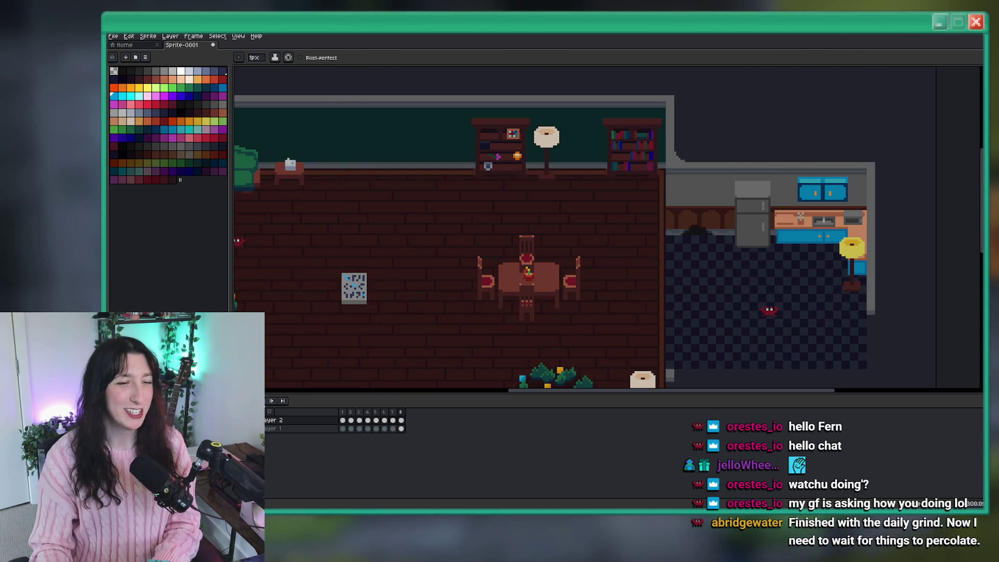
left_click(351, 412)
left_click(352, 411)
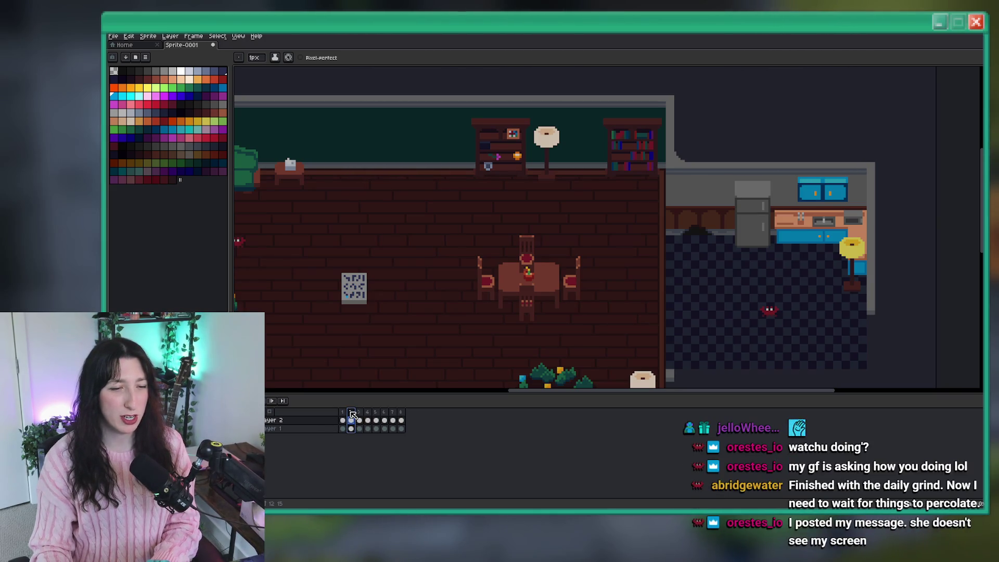
key("Delete")
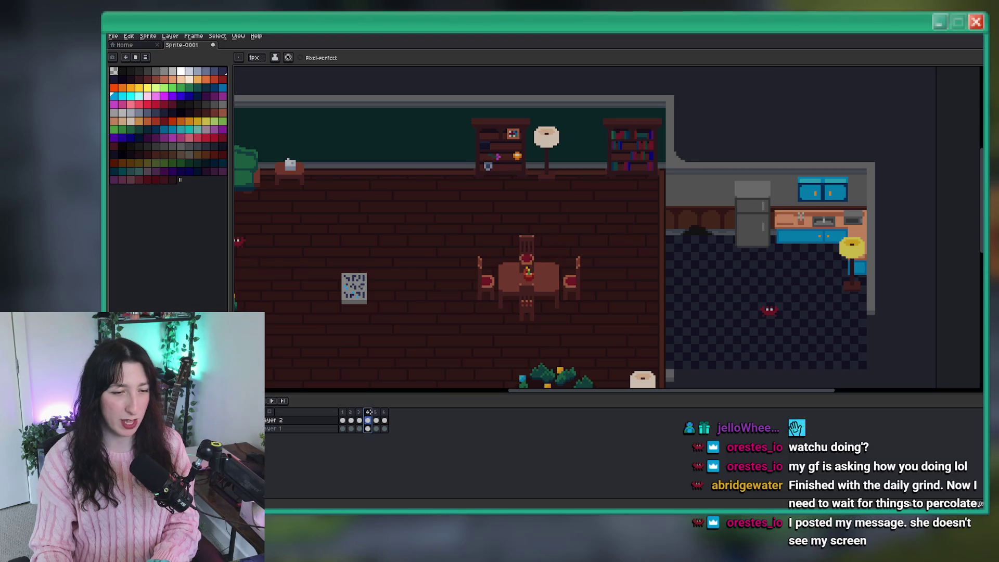
key("Delete")
key("Delete")
key("Delete")
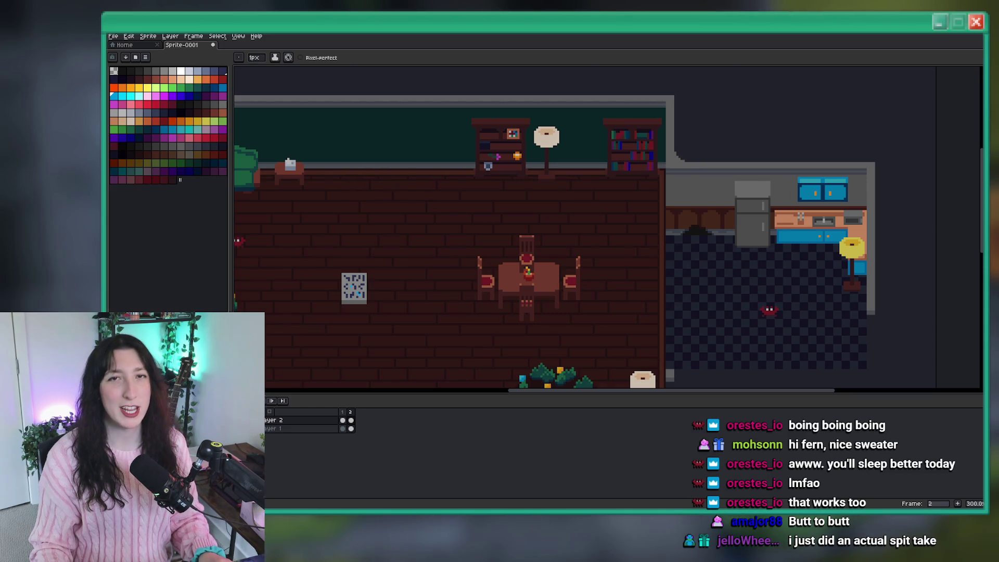
- Zoom into the glyph panel and sample the light grey from the canvas as the pencil colour
scroll(630, 283, "down", 2)
scroll(439, 178, "up", 4)
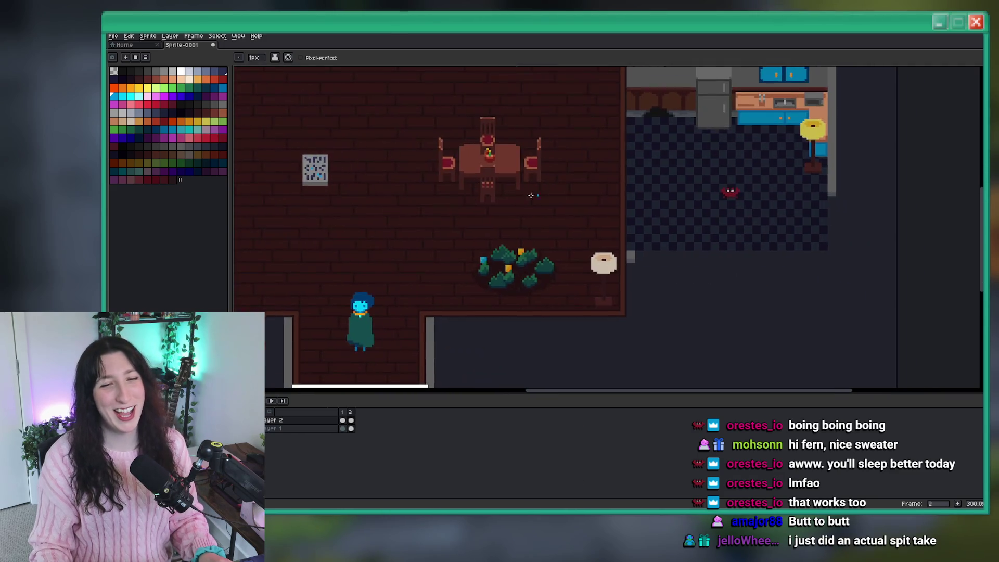
scroll(438, 178, "up", 5)
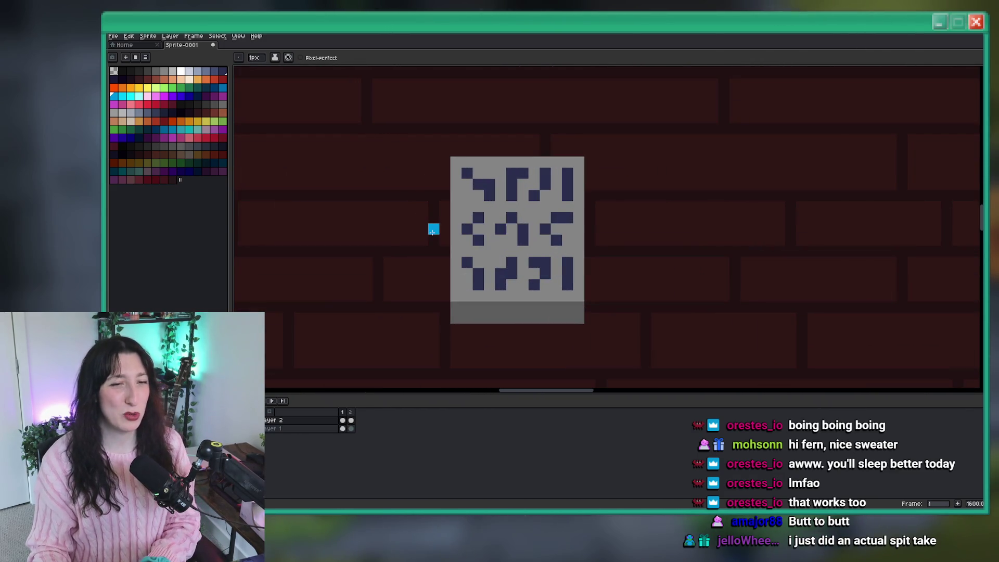
scroll(470, 231, "up", 1)
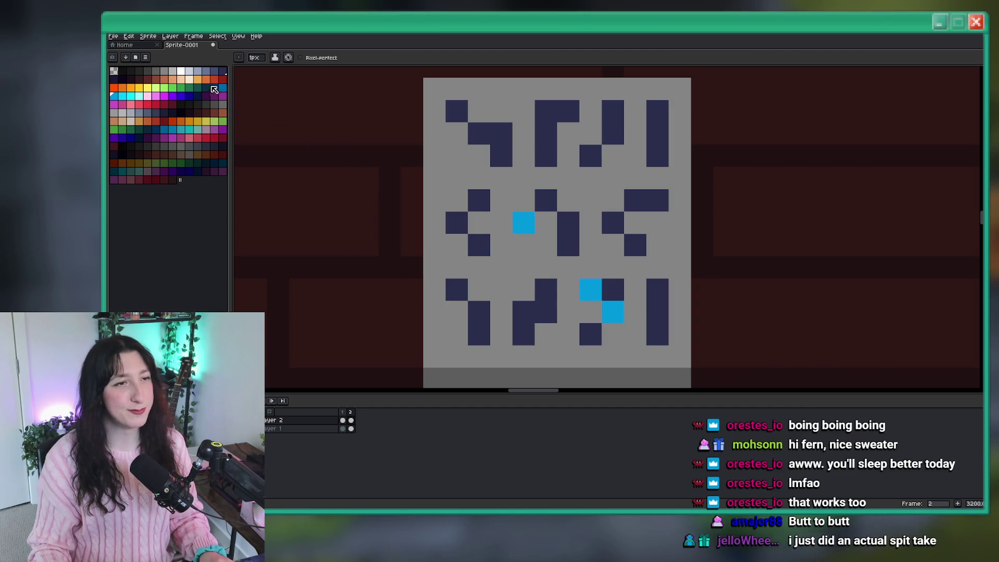
key("i")
left_click(172, 71)
key("b")
- Draw a light-grey diagonal streak up-left across the panel, with blue pixels along it
mouse_move(613, 334)
left_mouse_down()
mouse_move(485, 225)
mouse_move(494, 215)
left_mouse_up()
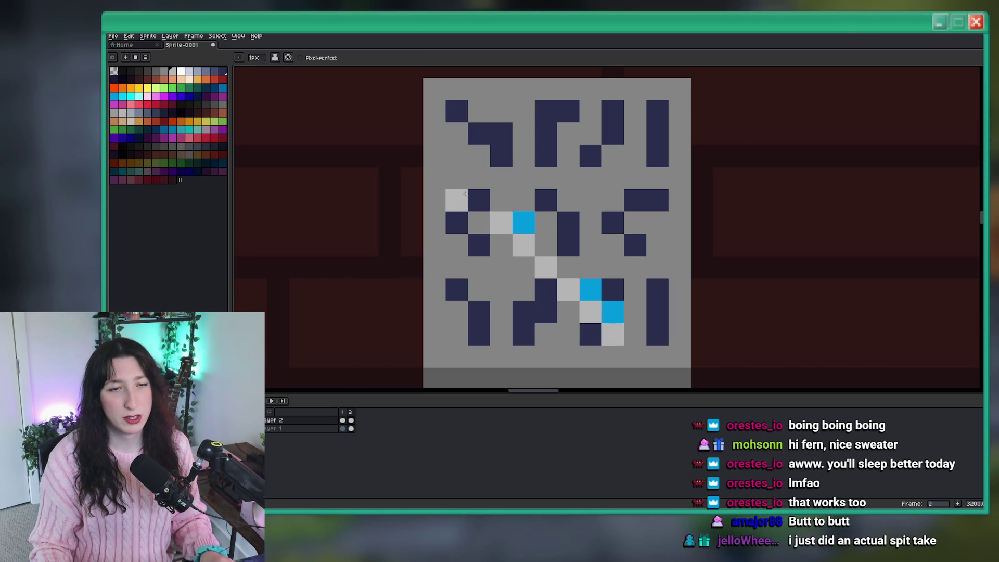
left_click(456, 178)
left_click(435, 156)
left_click(489, 201, "shift")
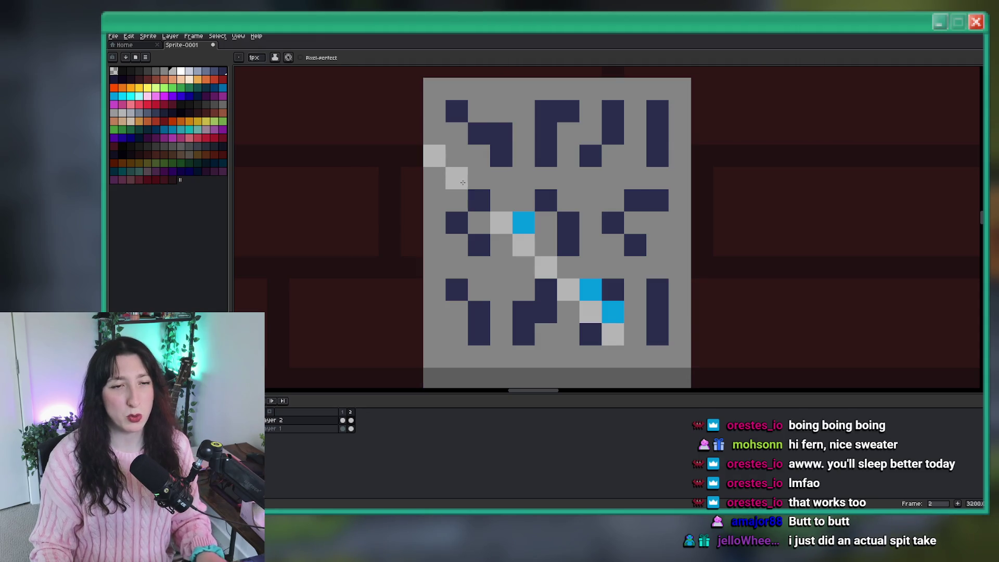
left_click(489, 201)
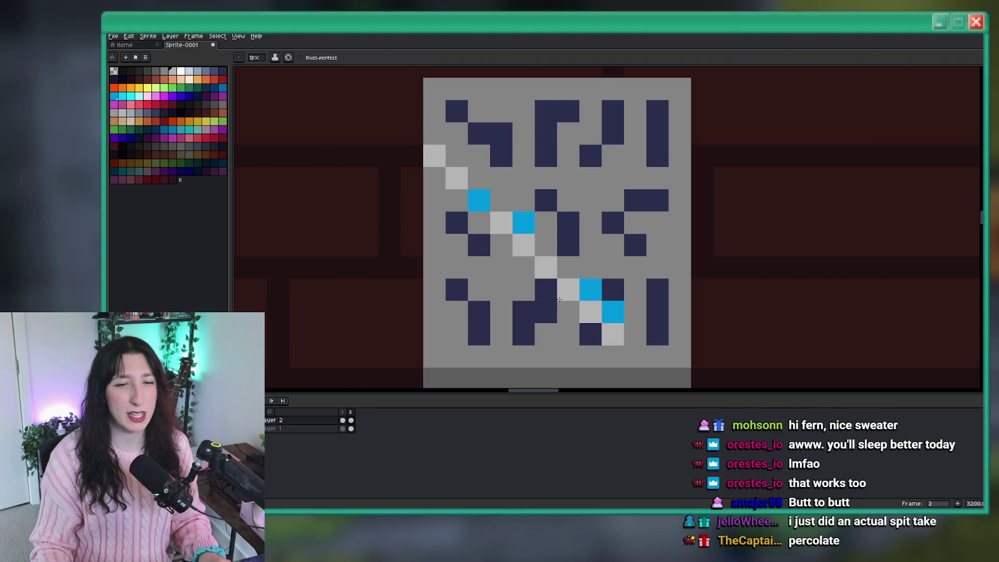
left_click(548, 282)
left_click(599, 337)
- Return one pixel to mid-grey and widen the streak with a stair-step light-grey stroke
scroll(601, 339, "down", 5)
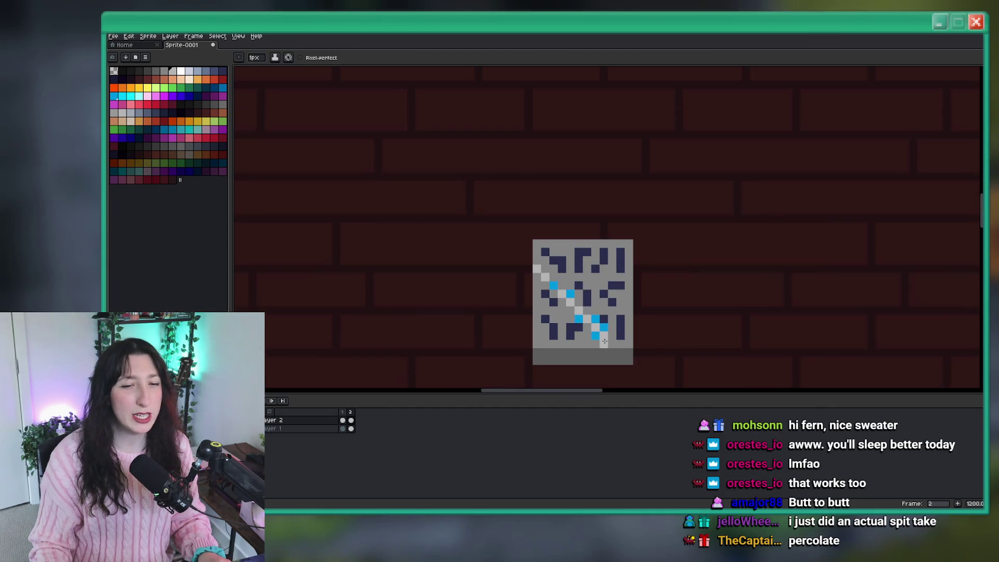
scroll(601, 339, "up", 9)
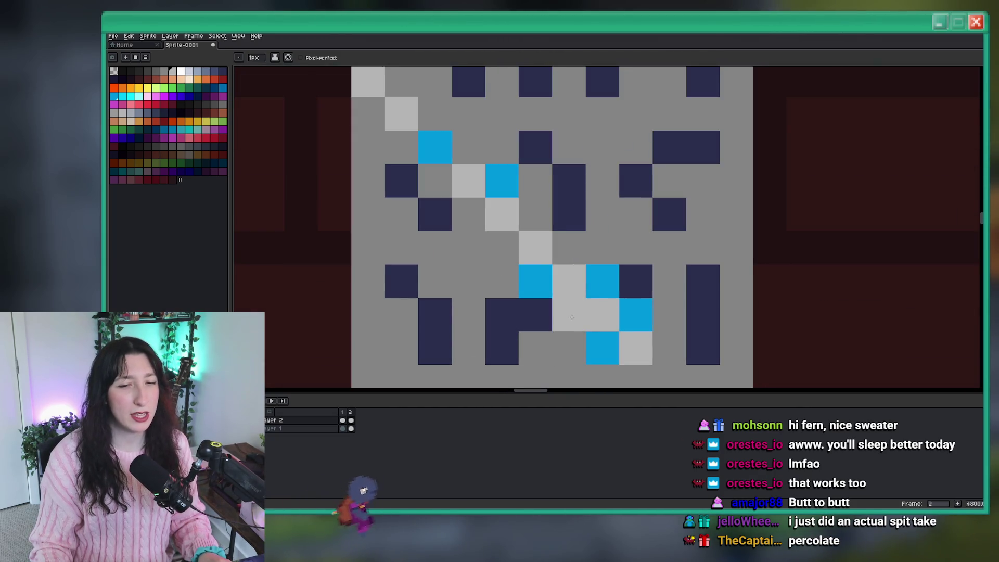
left_click(492, 268)
left_click_drag(515, 250, 379, 116)
scroll(379, 116, "down", 10)
scroll(509, 258, "up", 7)
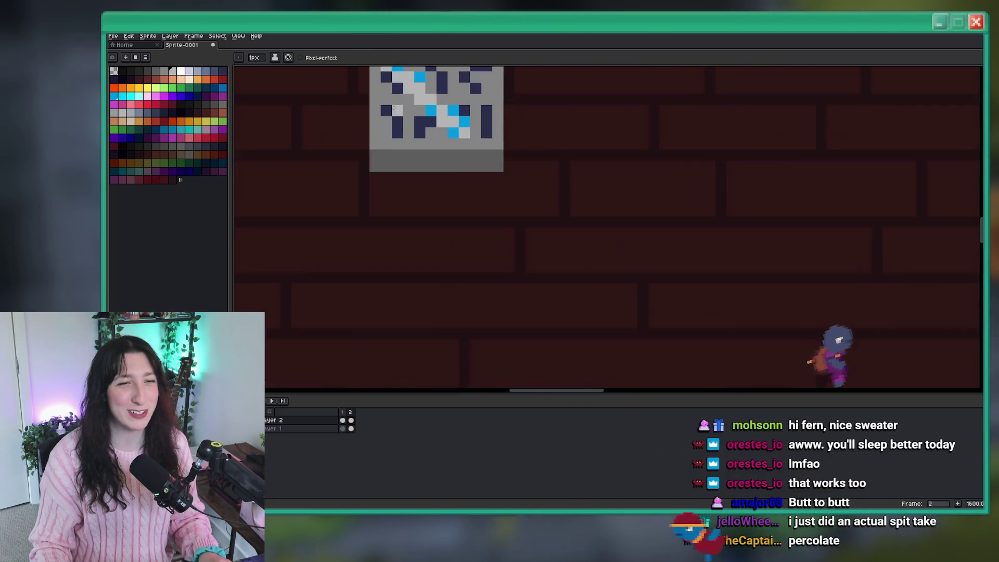
scroll(509, 258, "up", 3)
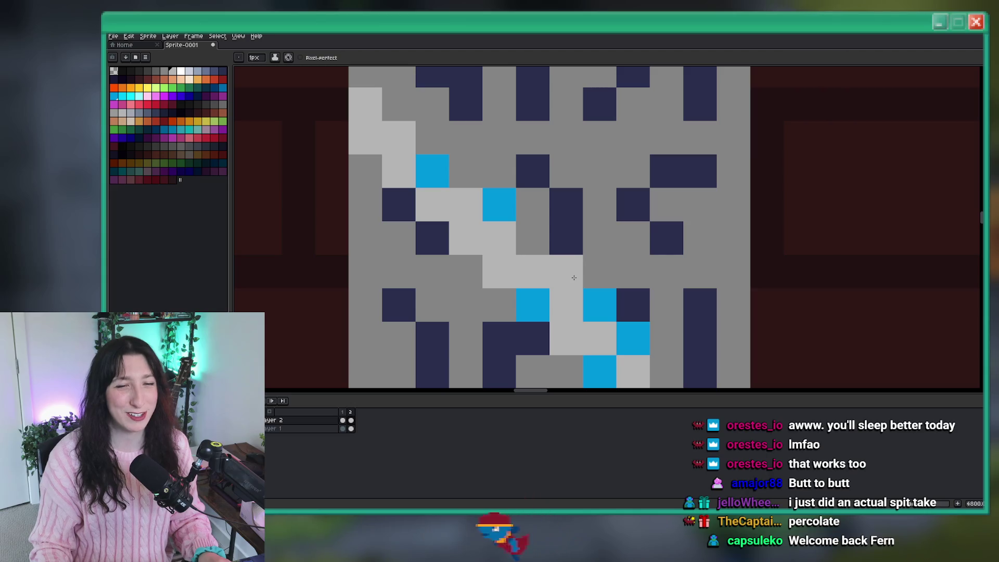
scroll(567, 278, "down", 7)
scroll(564, 281, "down", 2)
scroll(569, 284, "up", 3)
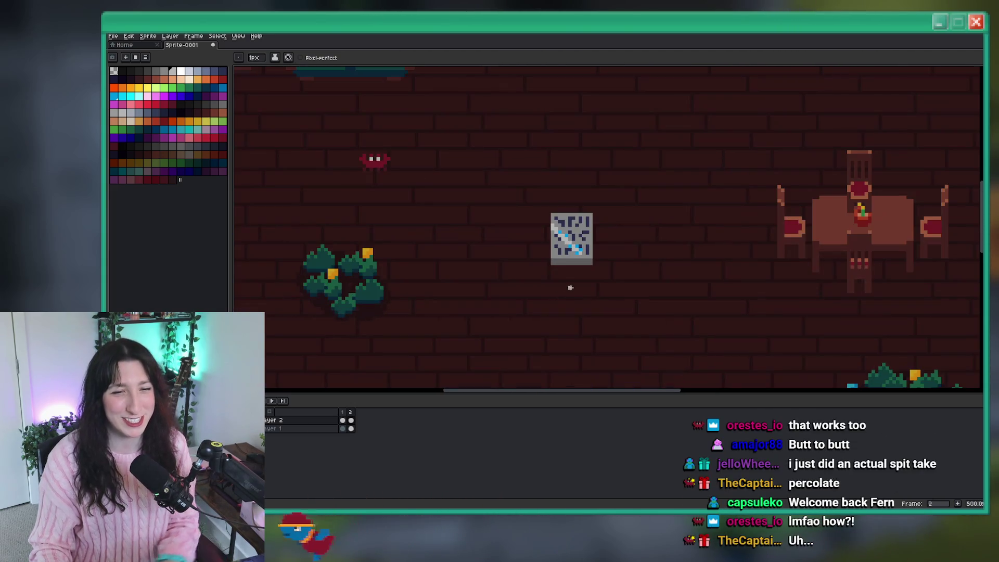
- Add new frames 3 and 4, comparing against frame 2 along the way
key("alt+n")
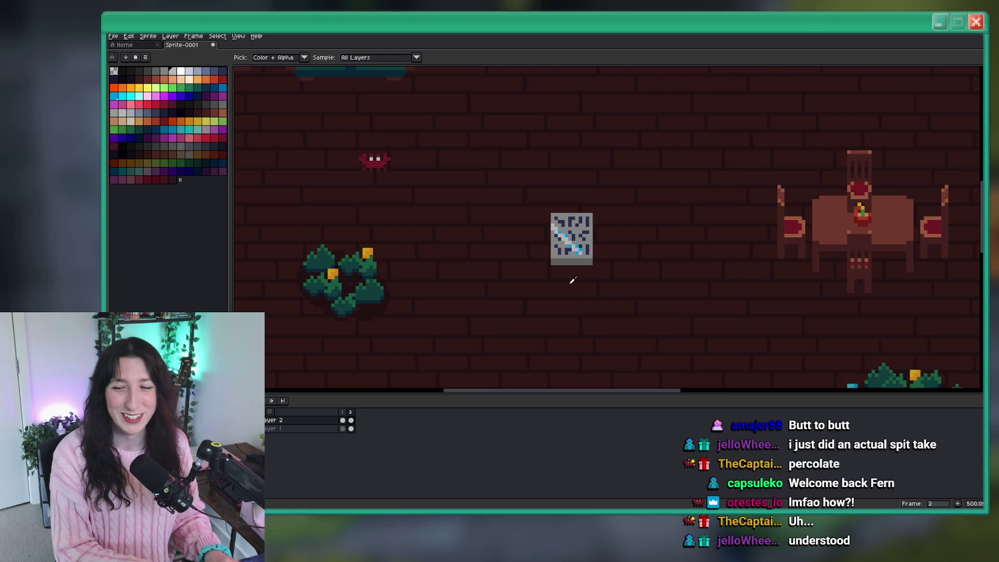
key("i")
scroll(569, 284, "up", 10)
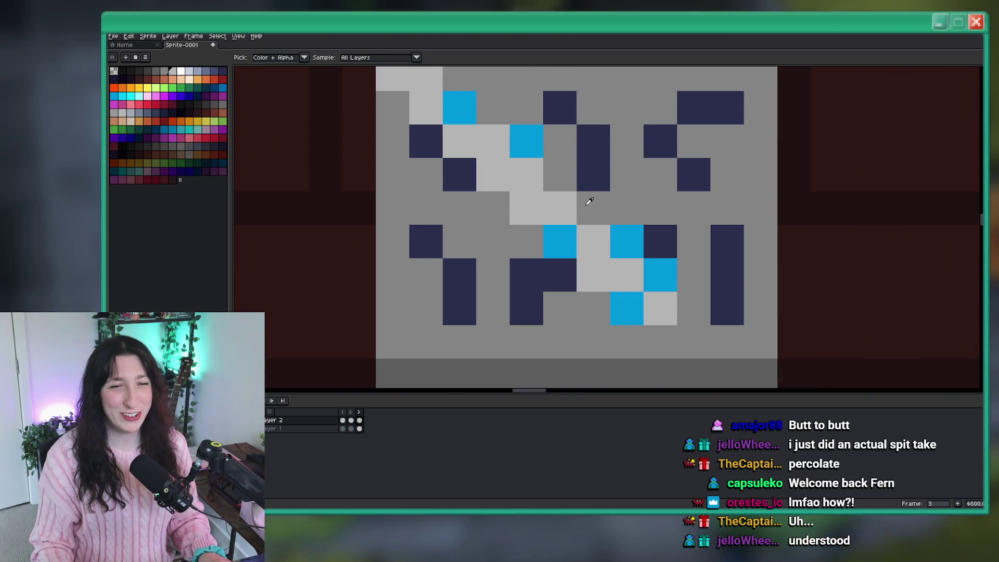
key("Left")
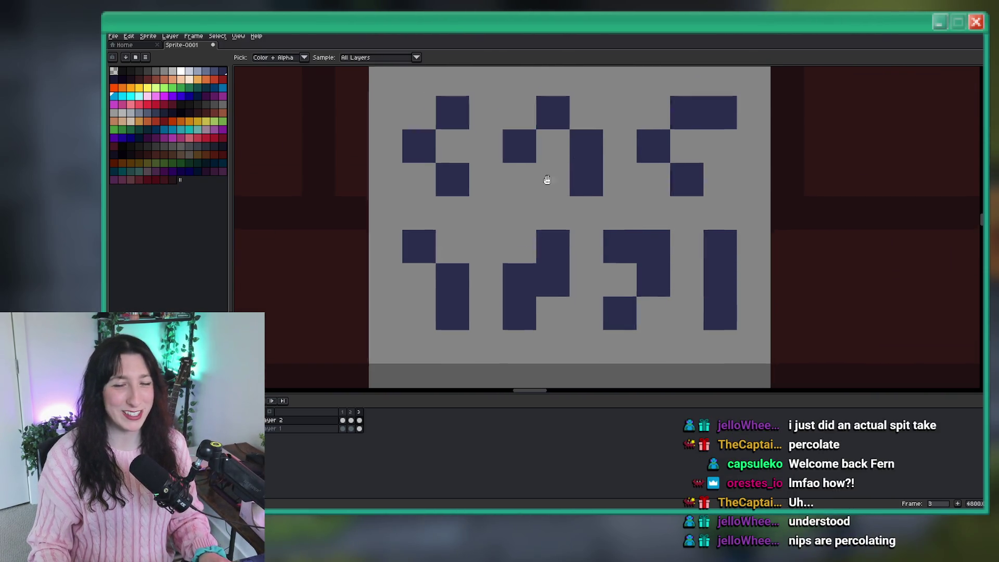
scroll(547, 180, "down", 3)
key("Right")
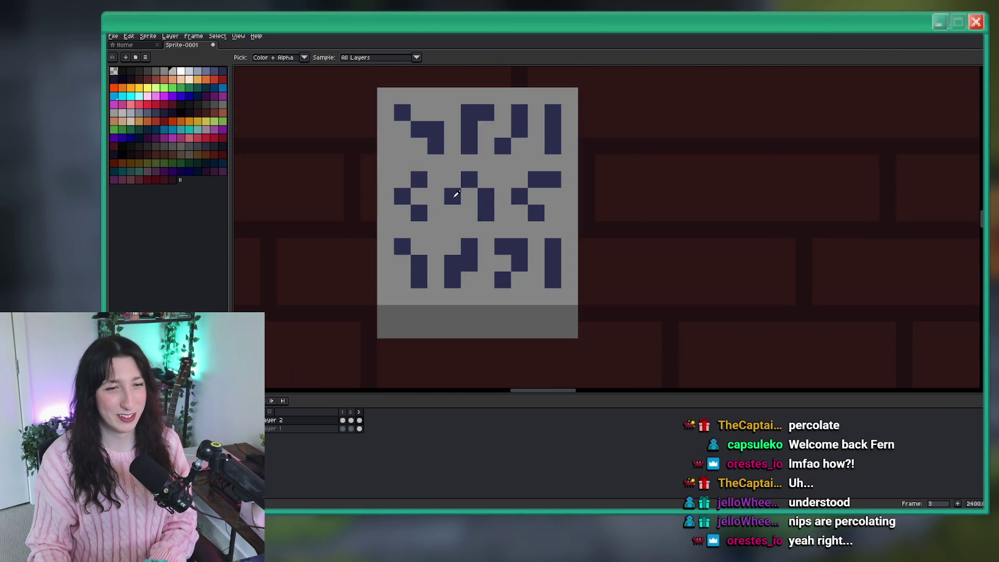
key("b")
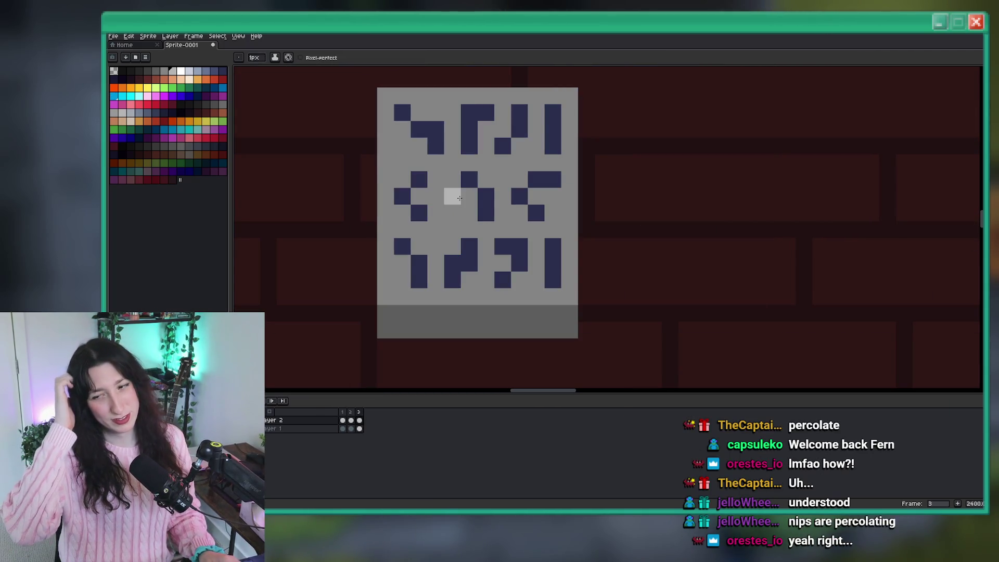
key("i")
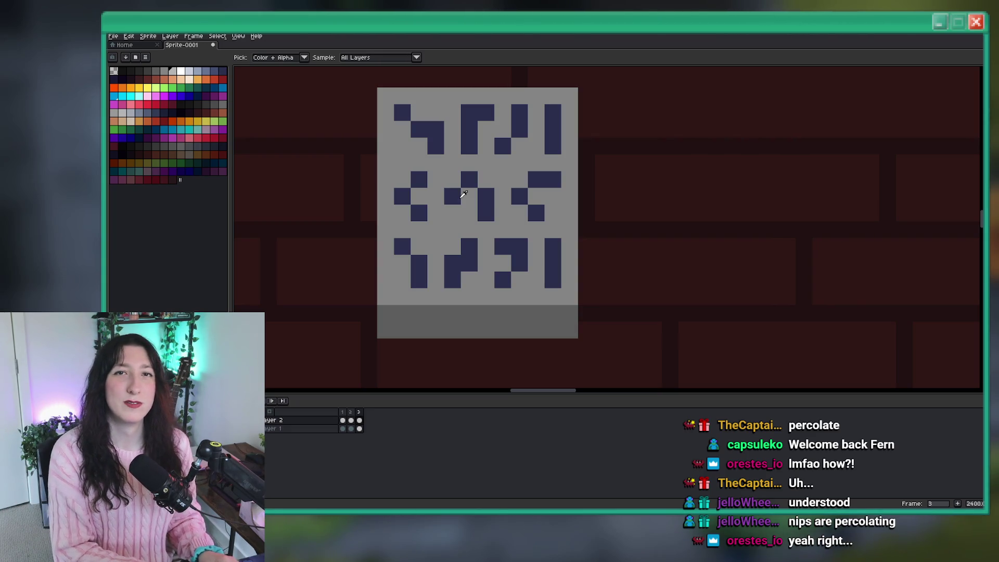
key("alt+n")
key("b")
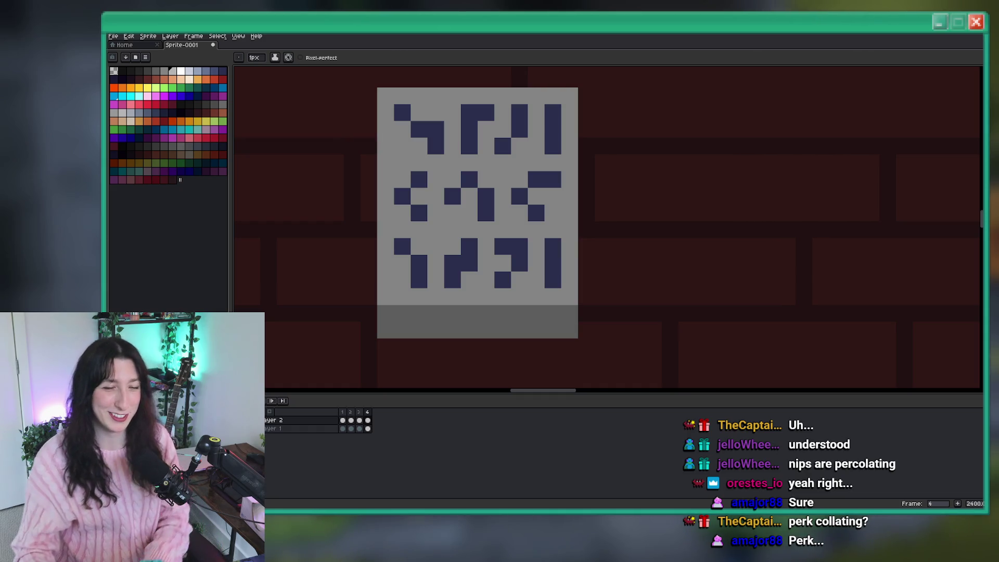
- Look back at frame 2 for reference, then return to frame 3 for editing
key("Left")
scroll(529, 253, "up", 1)
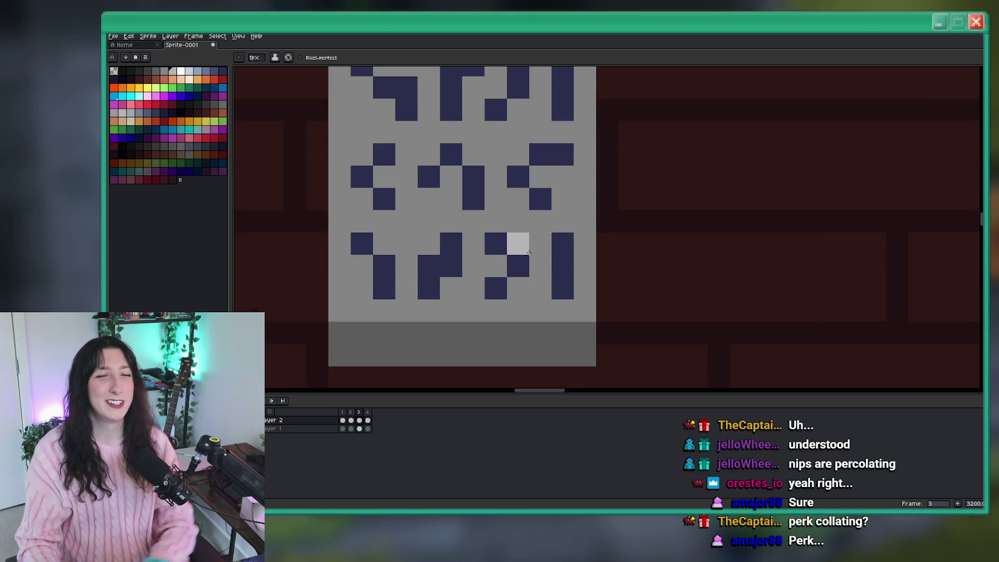
scroll(536, 255, "up", 1)
key("Left")
scroll(545, 259, "down", 1)
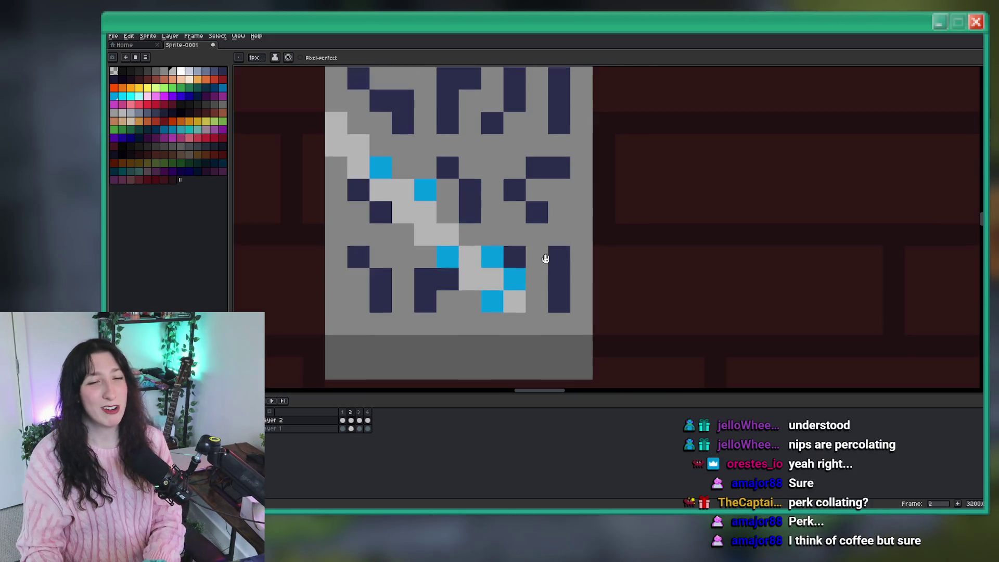
scroll(546, 259, "down", 1)
key("Right")
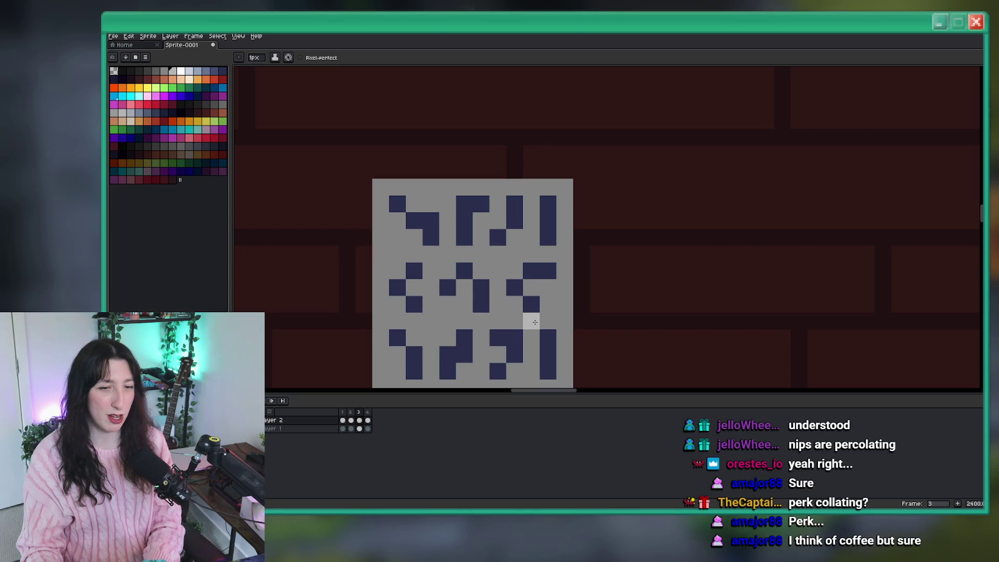
key("period")
- Paint a light-grey diagonal streak up-left across frame 3's glyphs, with blue pixels along it
left_click_drag(537, 322, 397, 187)
left_click(538, 354)
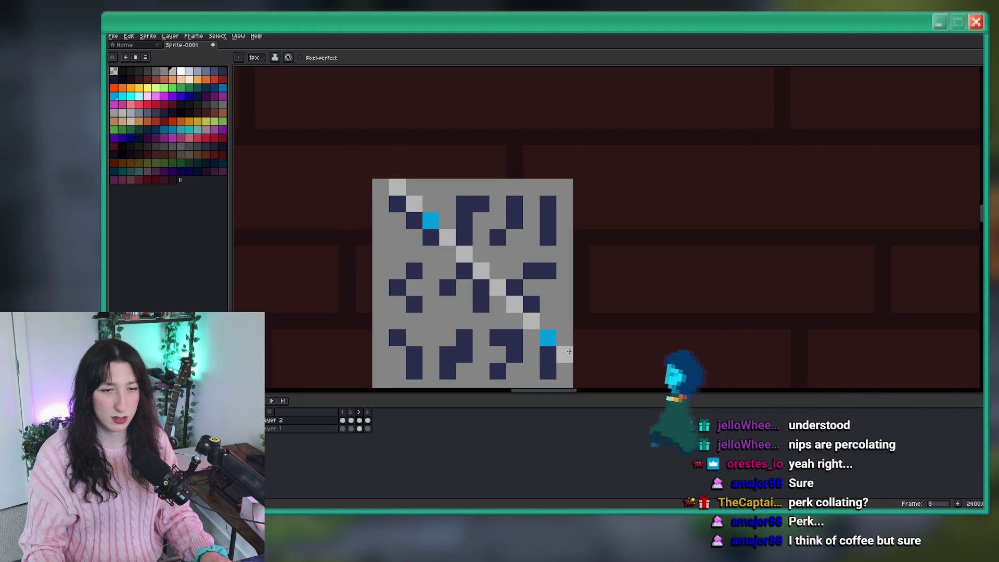
mouse_move(541, 354)
left_mouse_down()
mouse_move(548, 317)
mouse_move(571, 316)
mouse_move(504, 266)
left_mouse_up()
left_click(557, 316)
left_click(487, 248)
left_click(471, 232)
left_click(454, 215)
left_click(437, 199)
left_click(421, 199)
- Turn dark glyph pixels blue on the upper diagonal and line them with light grey
right_click(421, 182)
right_click(405, 165)
left_click(388, 166)
left_click(404, 182)
left_click(421, 198)
left_click(454, 232)
left_click(471, 249)
- Add blue and light-grey glint pixels along the lower half of the diagonal
right_click(488, 265)
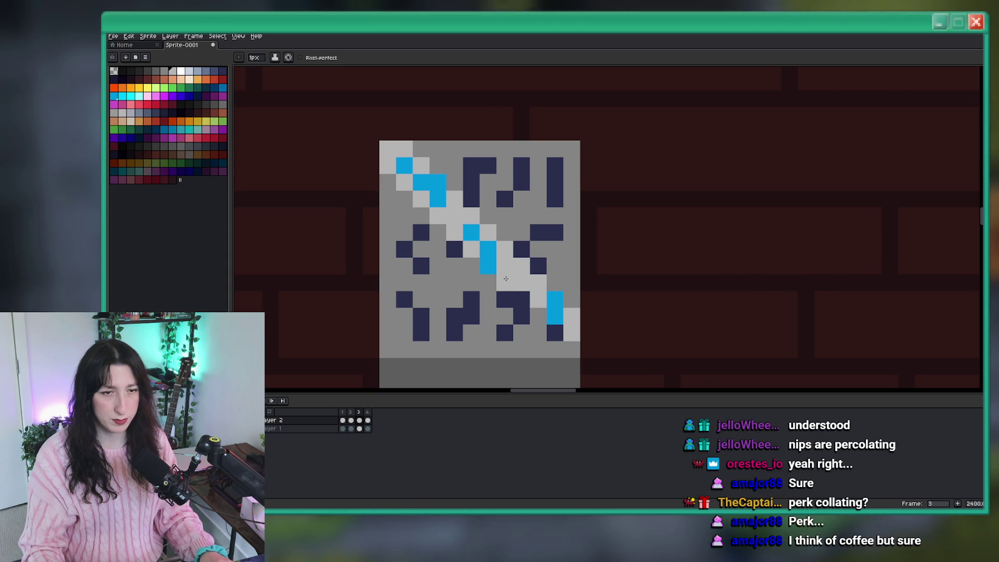
right_click(521, 299)
left_click(541, 315)
right_click(555, 333)
left_click(572, 350)
left_click(555, 283)
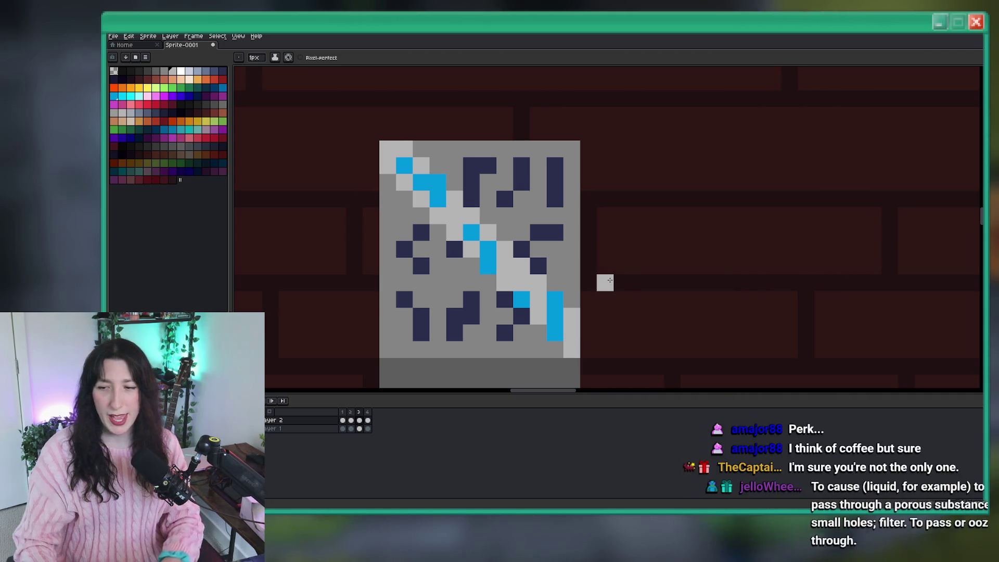
left_click(543, 240)
- Play the animation to preview the sweeping glint
key("Return")
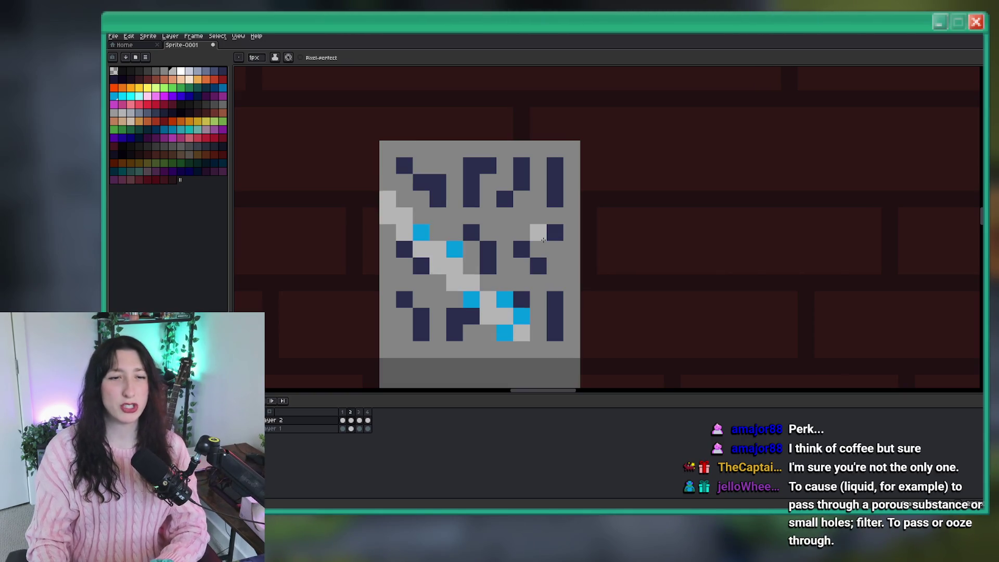
scroll(547, 241, "down", 5)
scroll(550, 242, "down", 2)
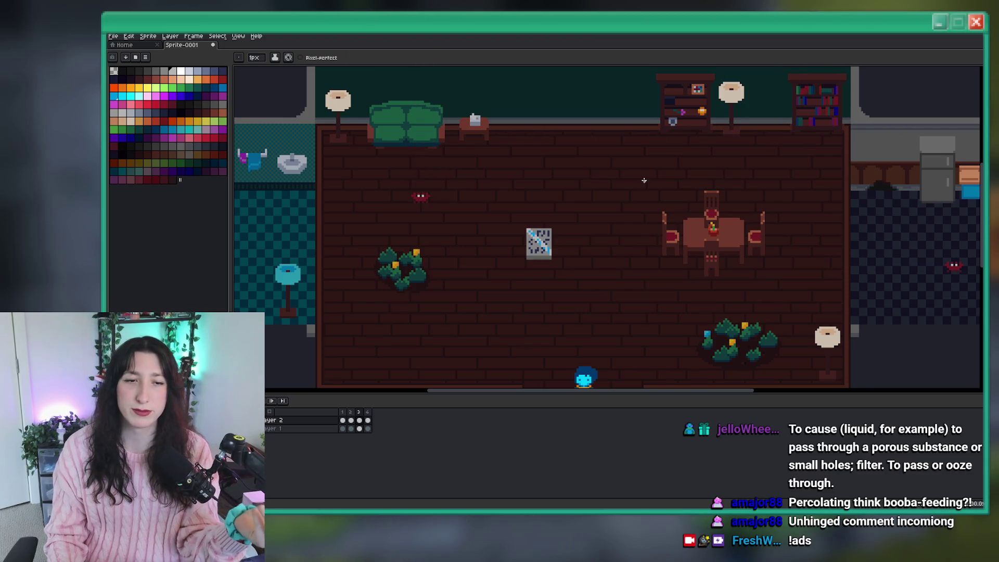
- Zoom in on frame 4 and drag a light-grey and cyan diagonal streak to the panel's right edge
scroll(608, 154, "down", 1)
scroll(602, 170, "up", 2)
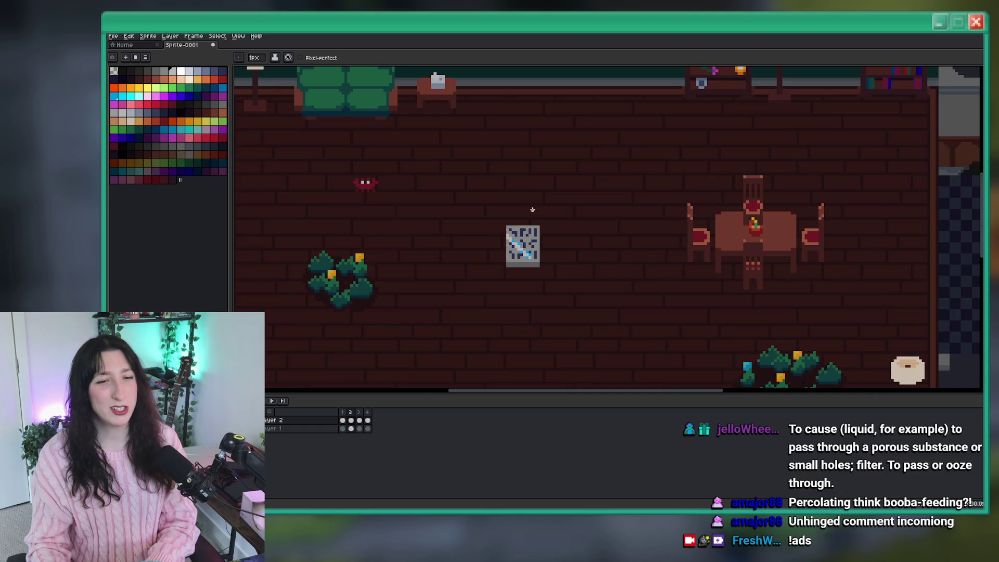
scroll(536, 232, "up", 1)
scroll(536, 233, "up", 1)
scroll(538, 281, "up", 1)
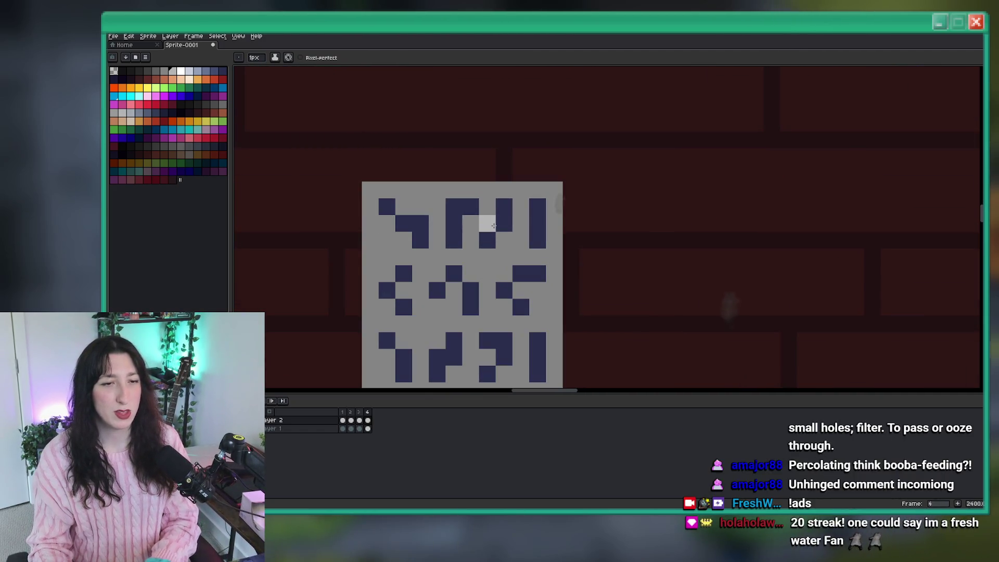
left_click_drag(519, 257, 462, 198)
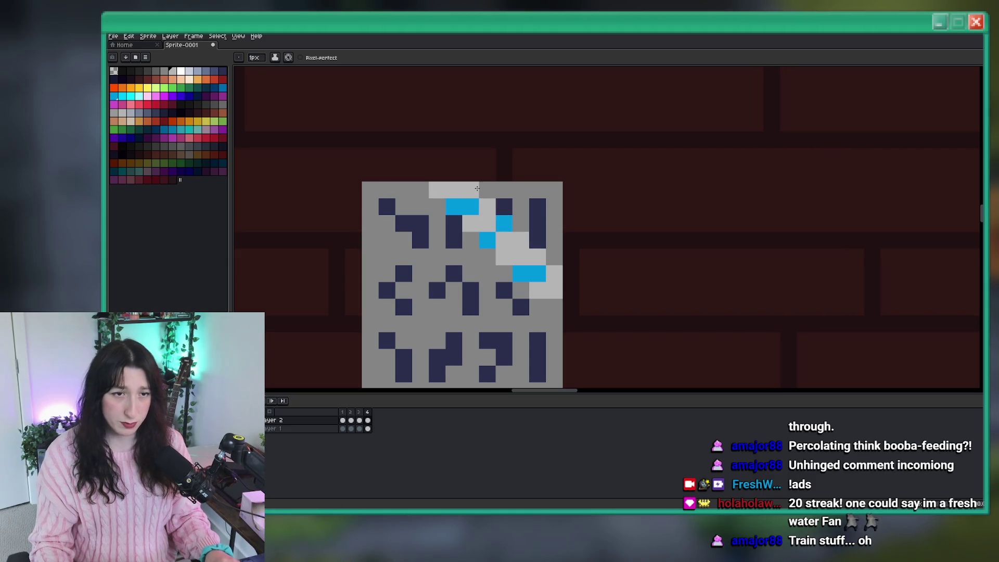
scroll(477, 188, "down", 10)
scroll(500, 219, "up", 3)
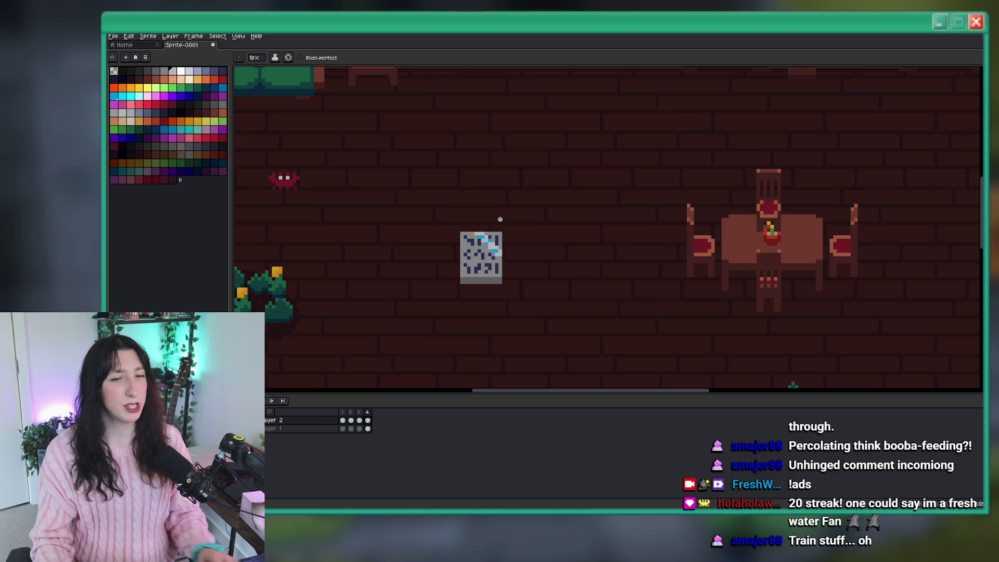
- Add frame 5 with a light-grey pixel and a cyan pixel at the panel's top-right corner
key("alt+n")
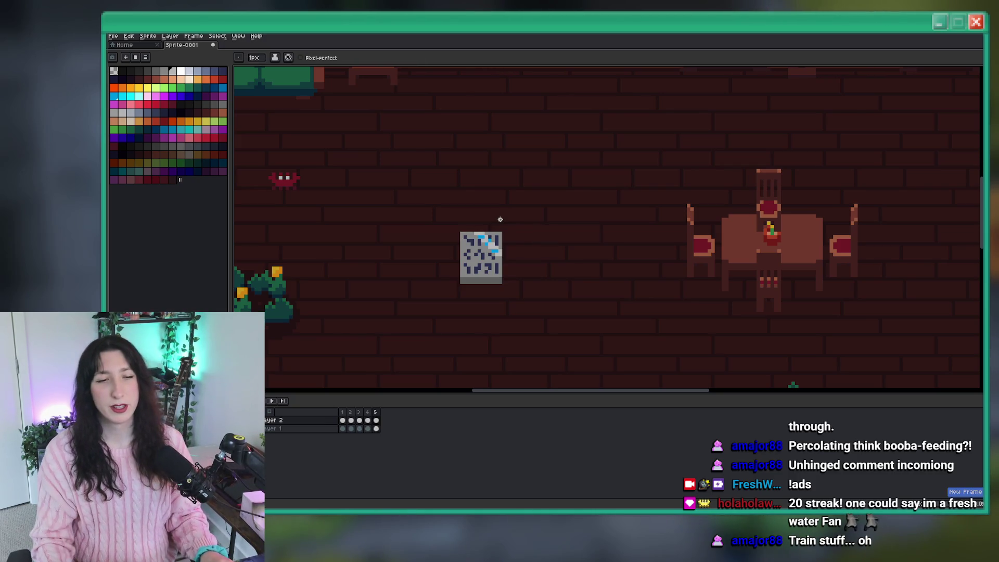
left_click(376, 420)
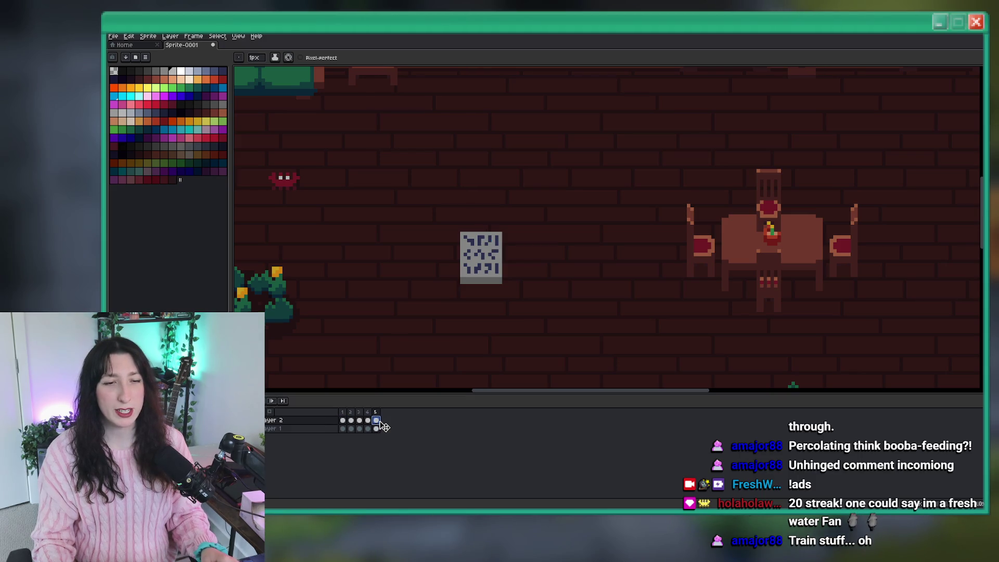
scroll(524, 234, "up", 2)
scroll(524, 234, "up", 1)
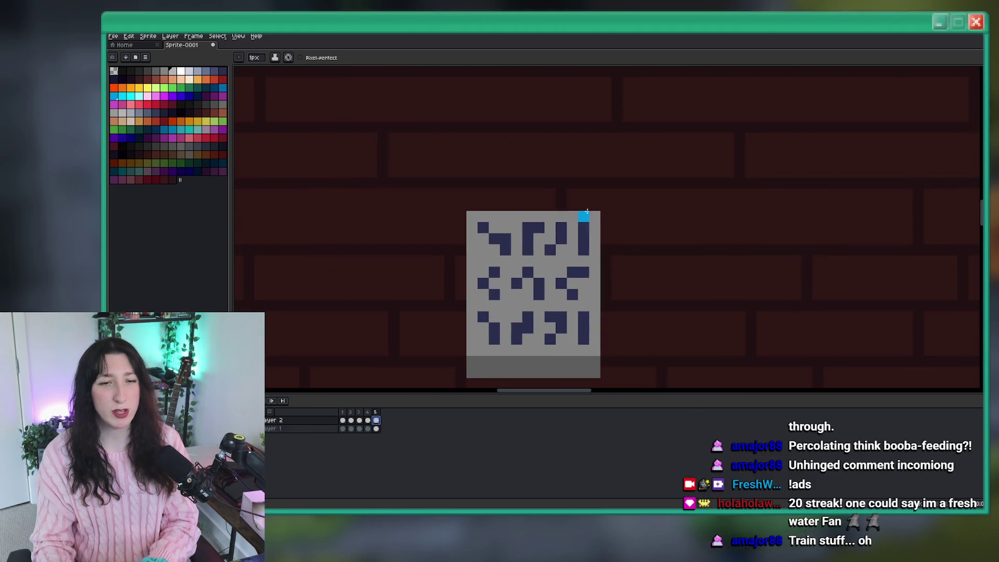
key("ctrl+z")
key("ctrl+y")
scroll(605, 238, "up", 1)
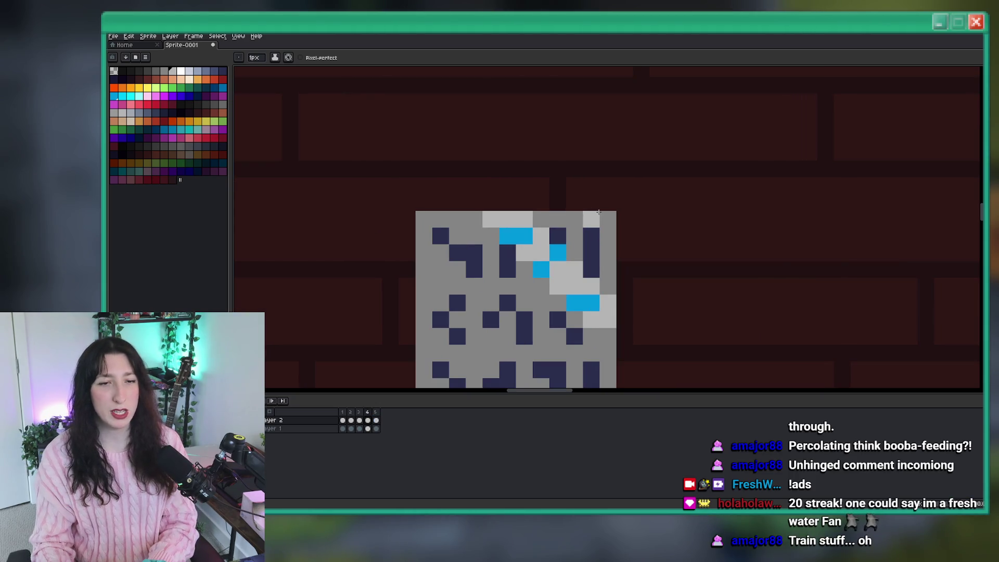
key("ctrl+z")
left_click(608, 220)
key("ctrl+y")
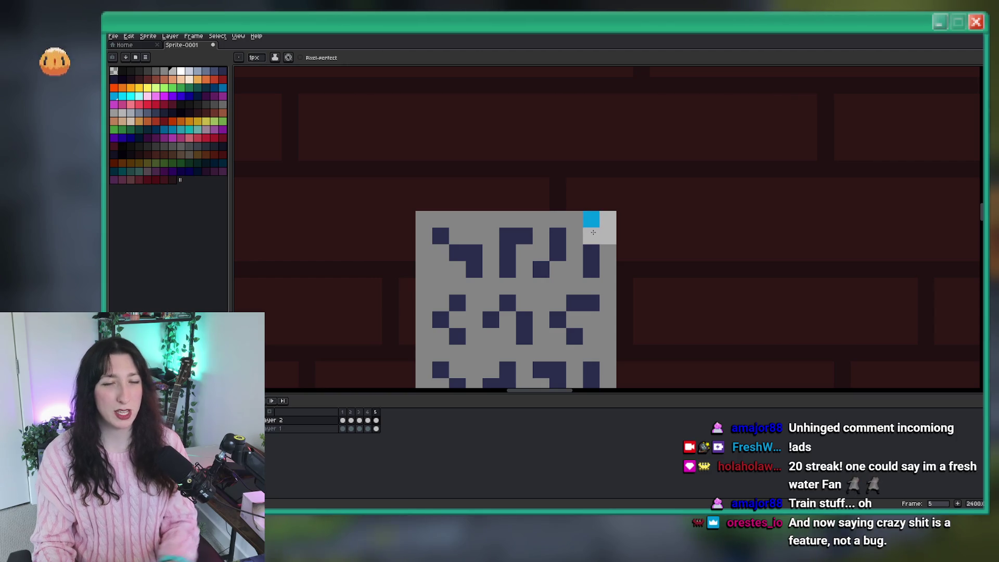
key("ctrl+z")
key("ctrl+y")
scroll(611, 253, "down", 3)
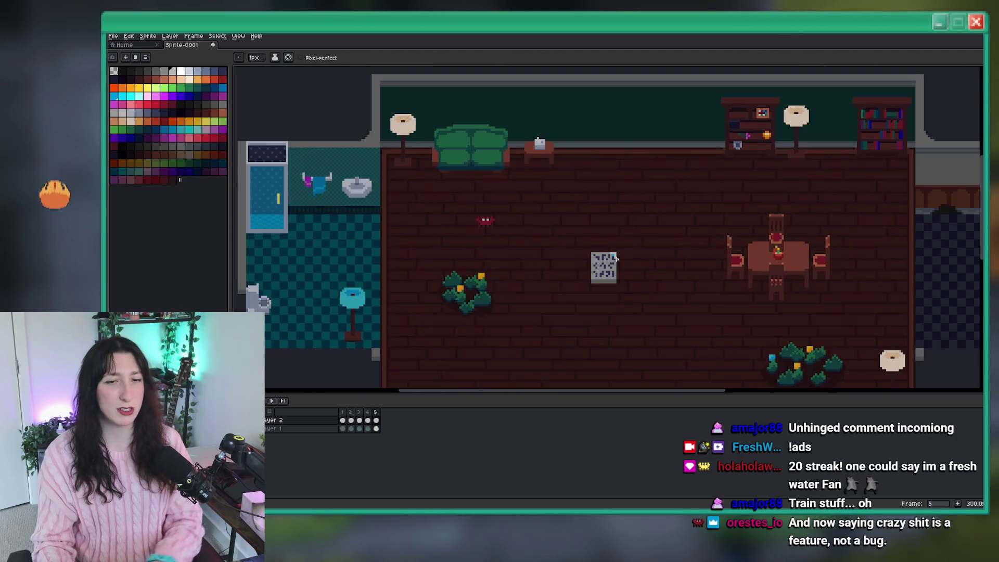
- Go to frame 1 and insert a new frame right after it
key("Home")
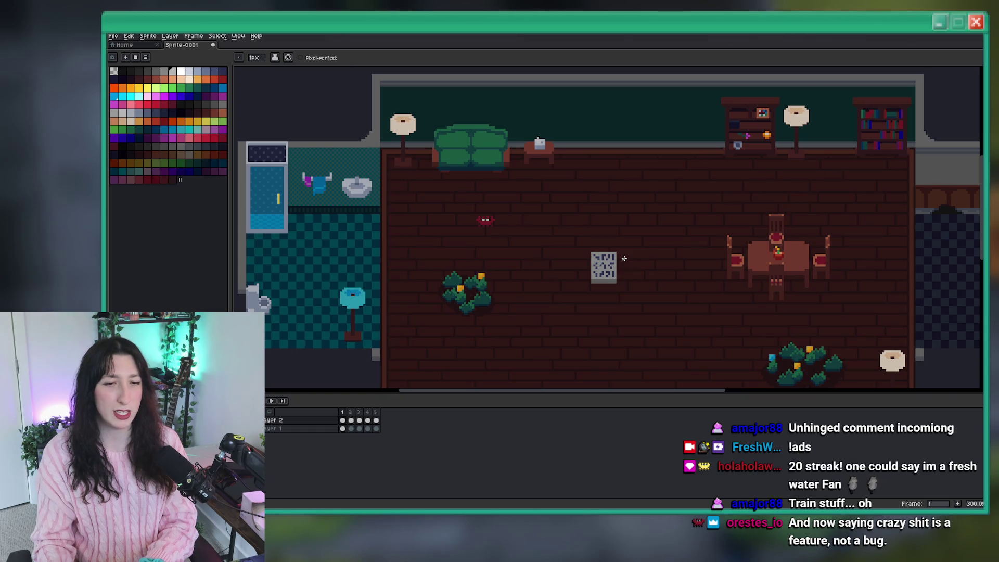
scroll(625, 258, "up", 1)
key("v")
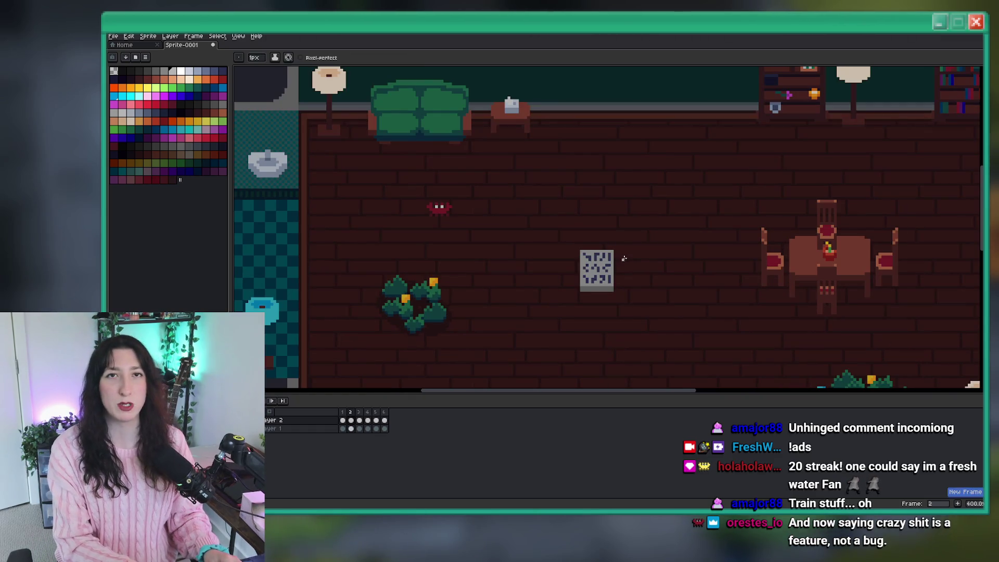
key("alt+n")
key("b")
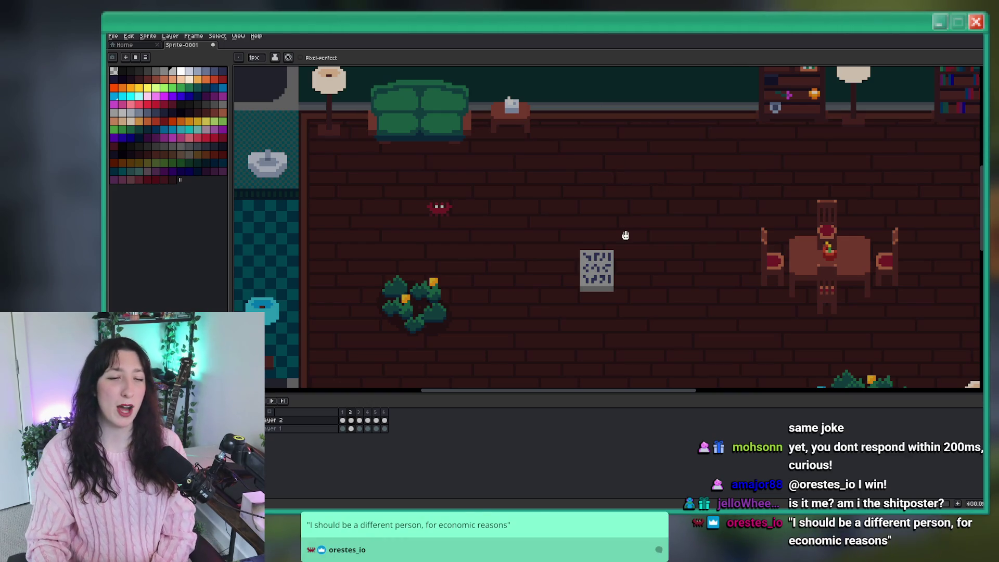
scroll(601, 244, "up", 6)
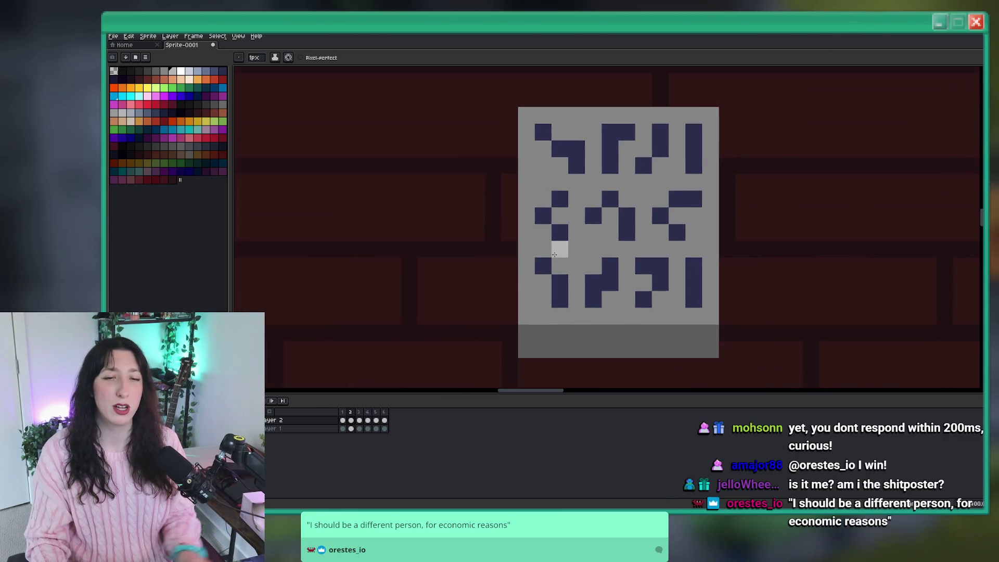
- Place light glint pixels and a blue pixel at the panel's lower-left in frame 2
scroll(506, 267, "down", 3)
left_click(462, 233)
left_click(485, 277)
key("ctrl+z")
key("v")
key("b")
left_click(485, 255)
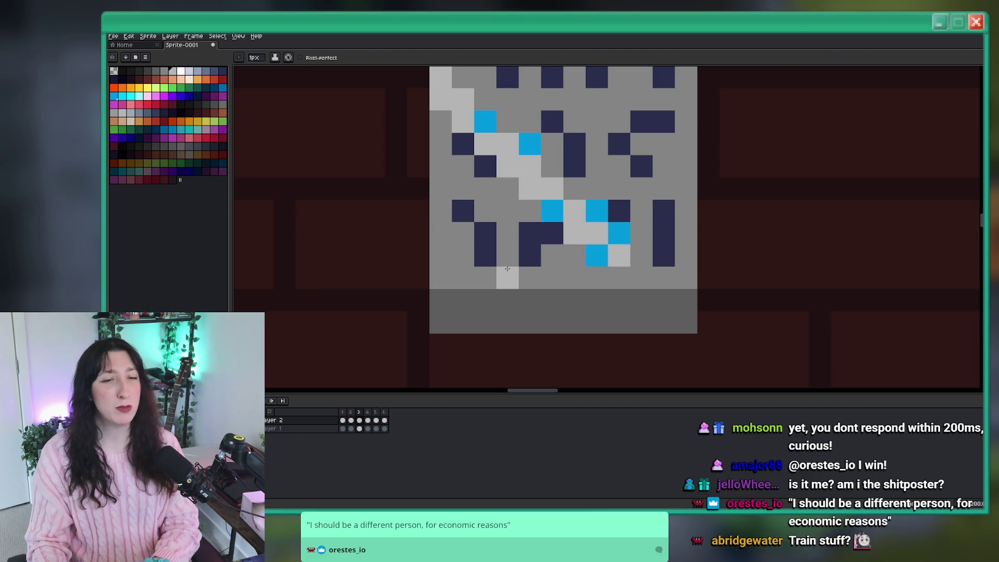
scroll(510, 268, "down", 4)
scroll(507, 268, "up", 3)
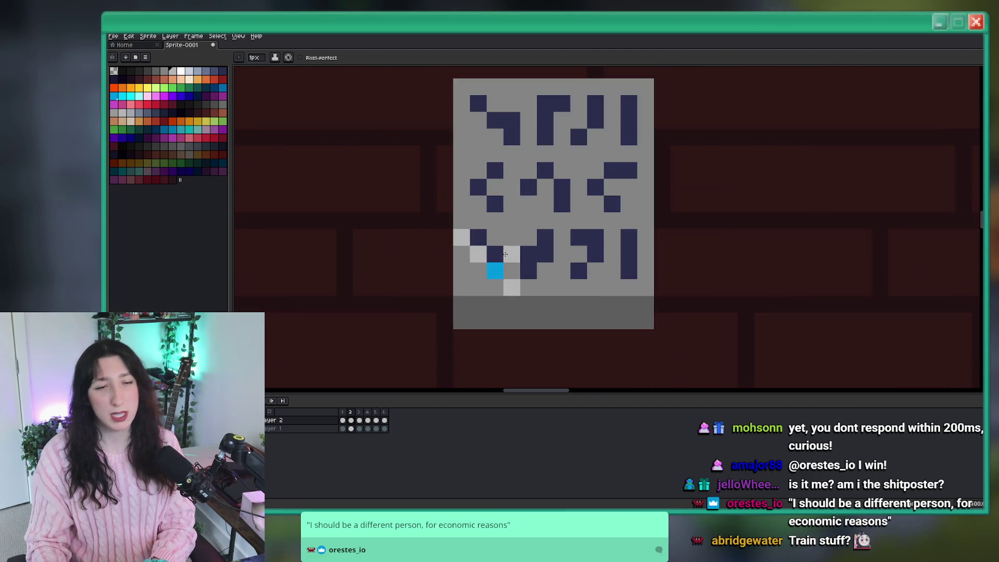
- Extend it into a short blue diagonal glint stroke and preview the animation
left_click(495, 270)
left_click(495, 254)
left_click(478, 238)
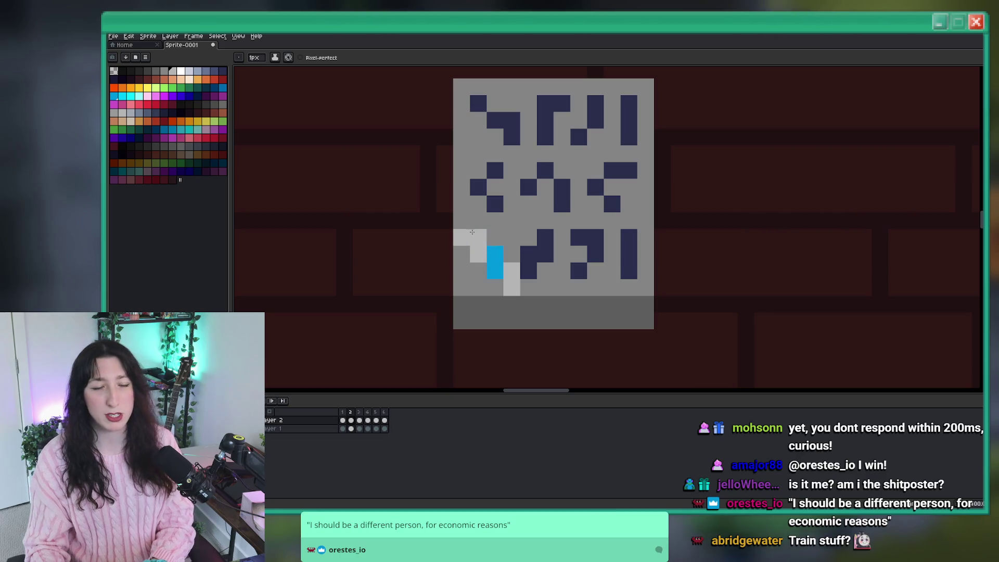
key("Return")
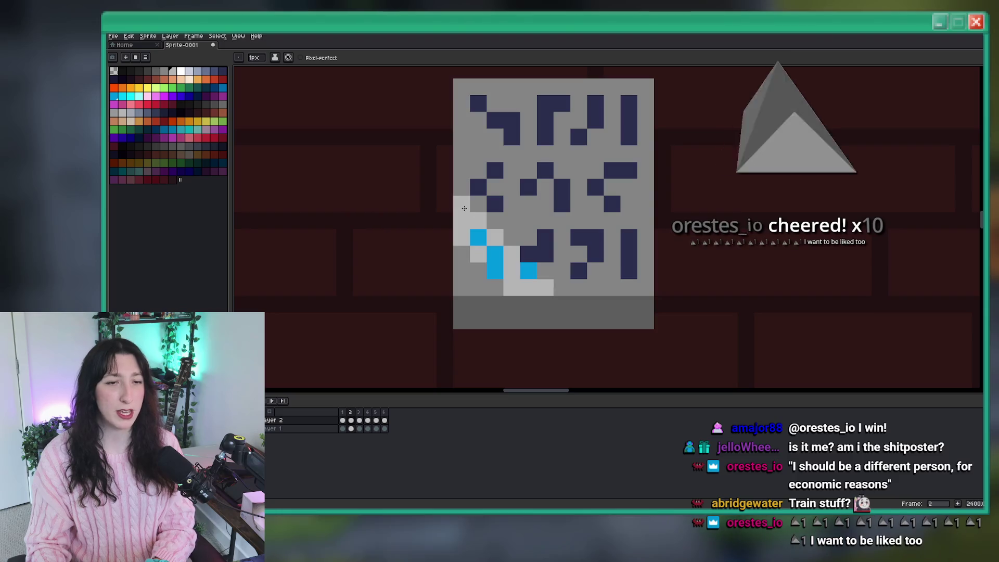
scroll(464, 208, "down", 3)
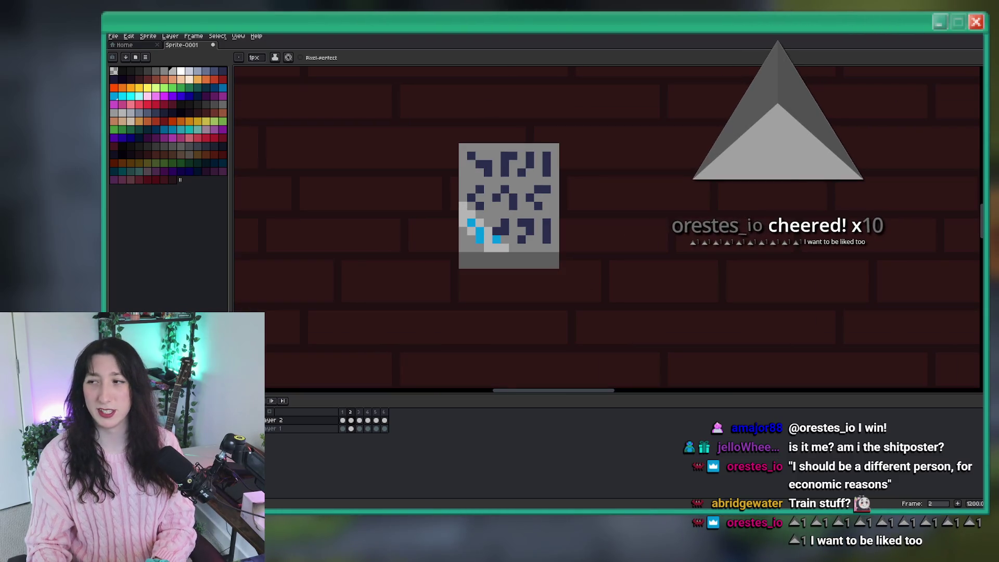
- Play the glint animation, zooming out to the room and back in on the sign
key("Return")
scroll(362, 238, "down", 1)
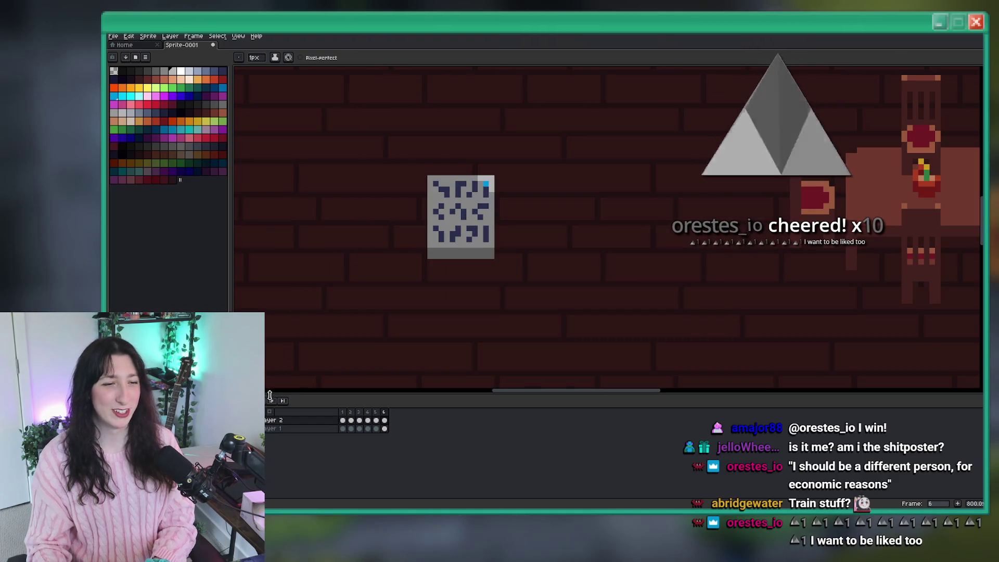
scroll(354, 214, "down", 2)
scroll(354, 237, "down", 1)
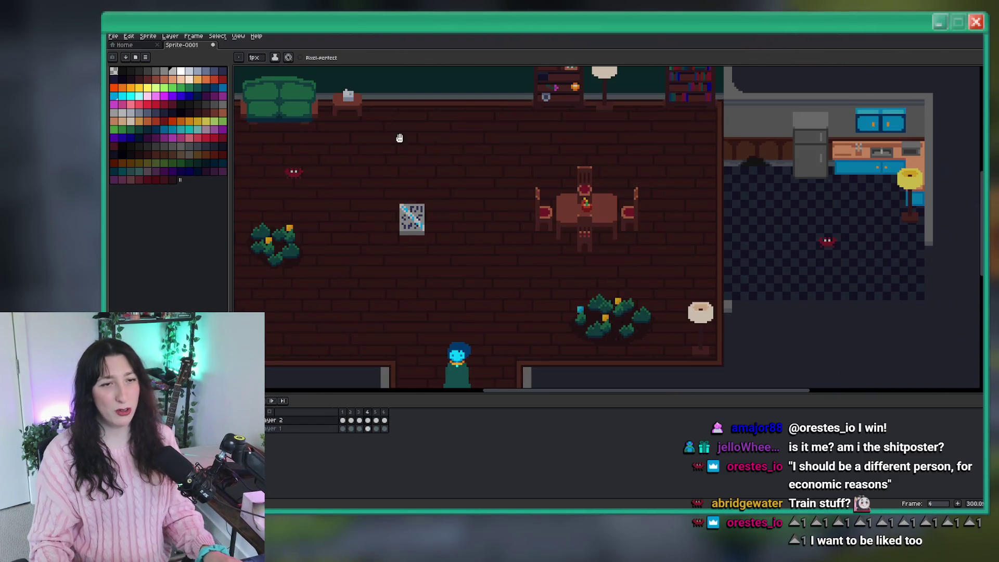
scroll(354, 198, "up", 2)
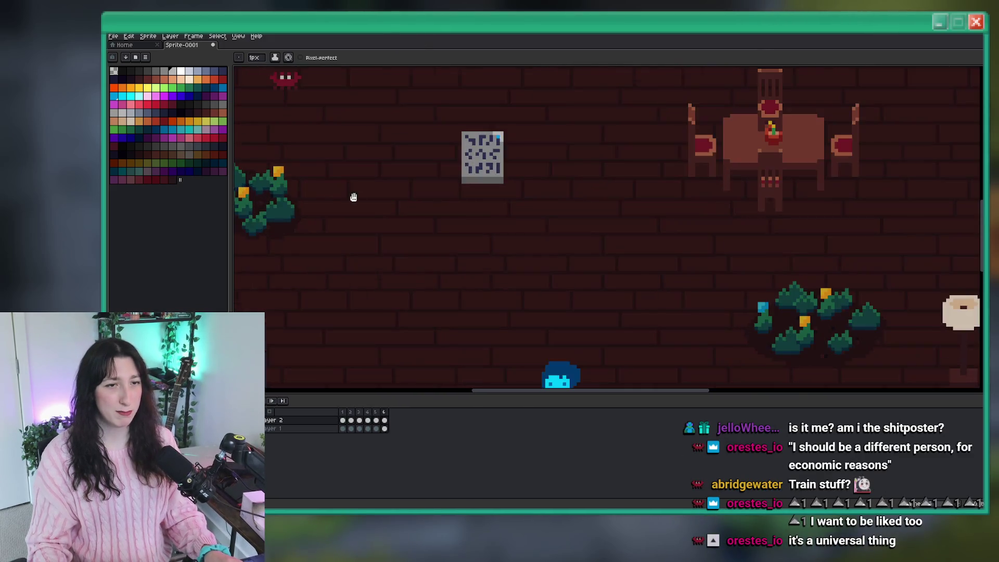
scroll(396, 156, "up", 1)
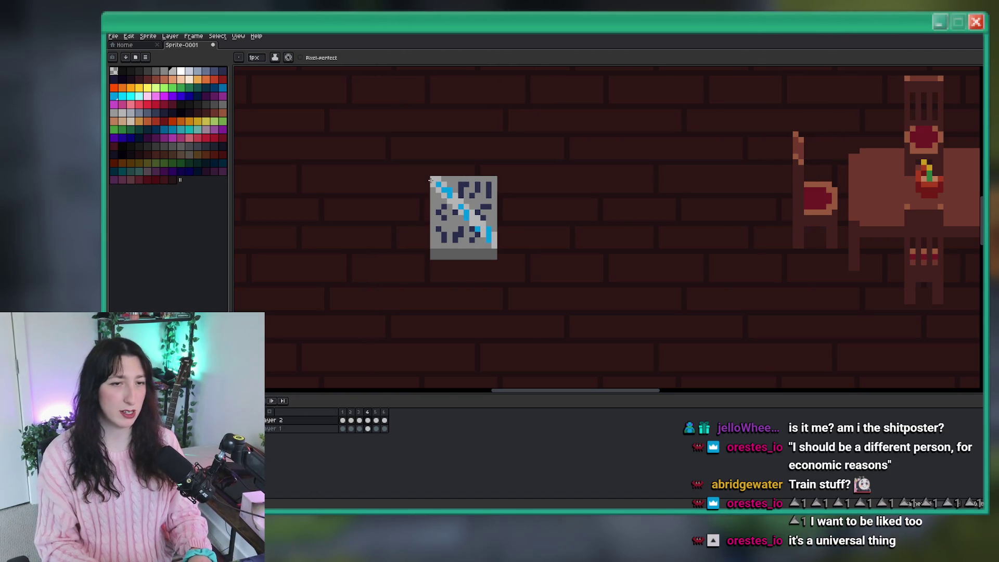
scroll(465, 195, "up", 3)
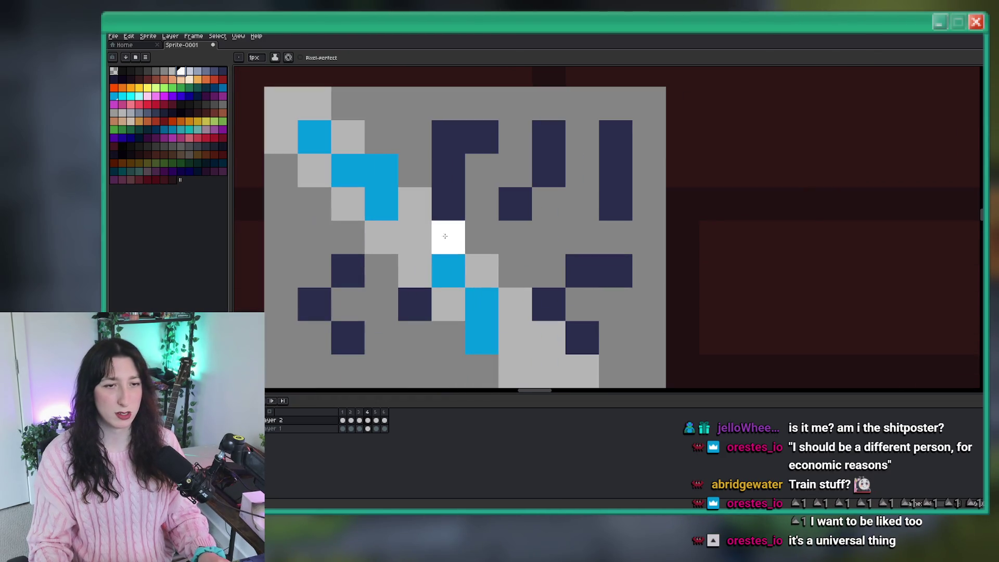
- Add a white highlight pixel to the glint, then advance to frame 6 and zoom out
left_click(182, 73)
left_click(404, 196)
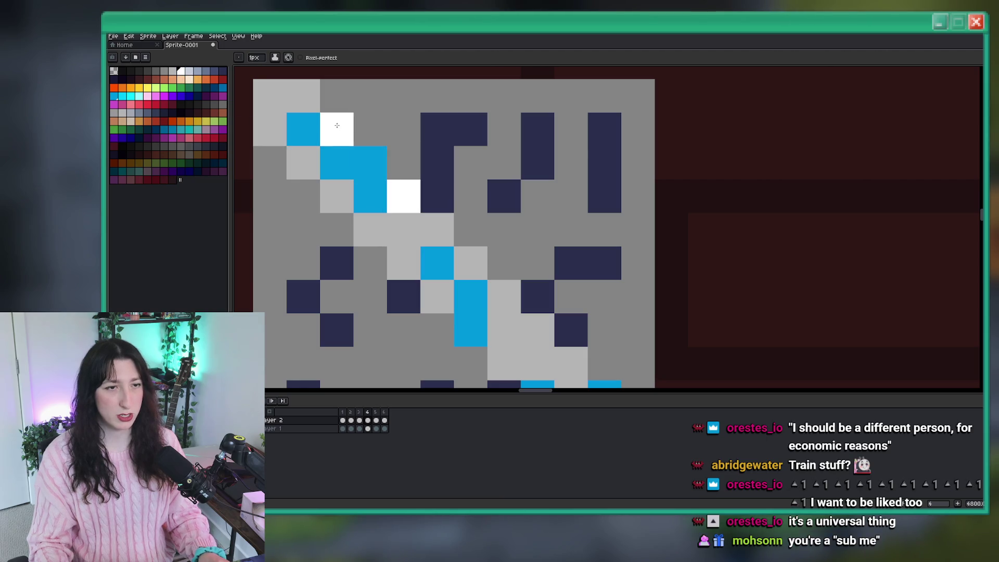
scroll(398, 164, "down", 10)
key("comma")
key("period")
key("period")
scroll(408, 162, "up", 6)
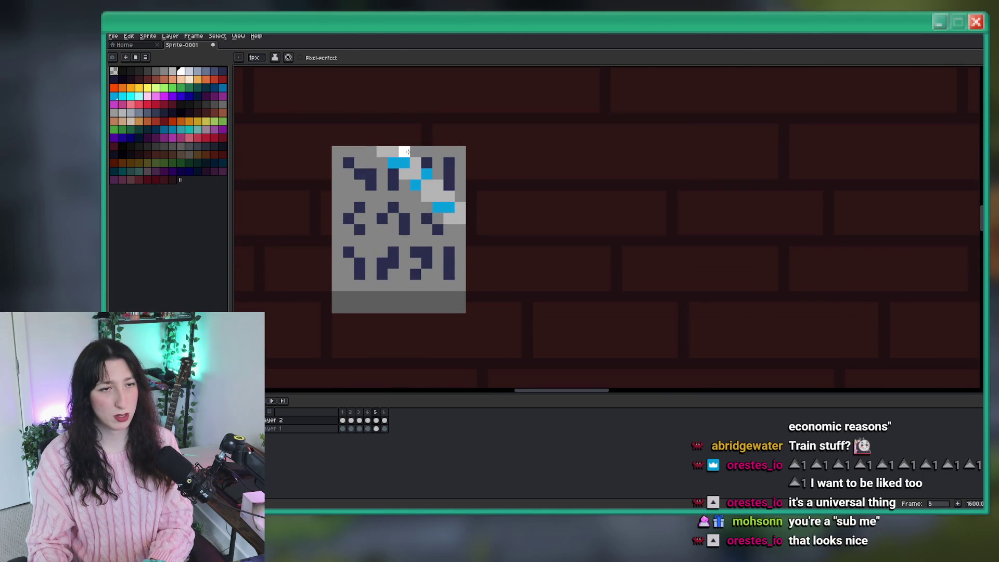
key("period")
scroll(451, 191, "down", 4)
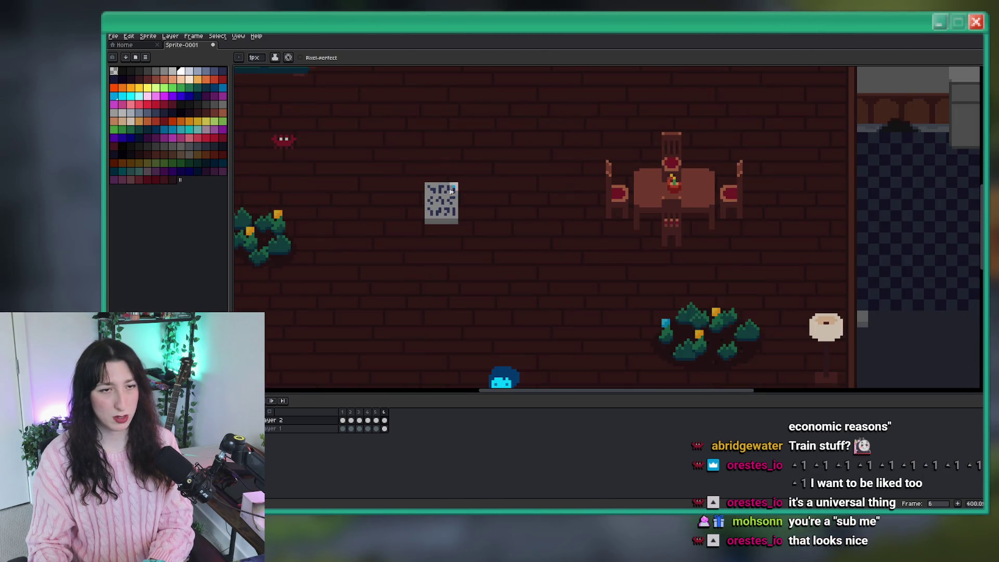
- Run the glyph panel animation against the brick room, then stop it on frame 1
scroll(451, 191, "up", 2)
scroll(467, 203, "down", 2)
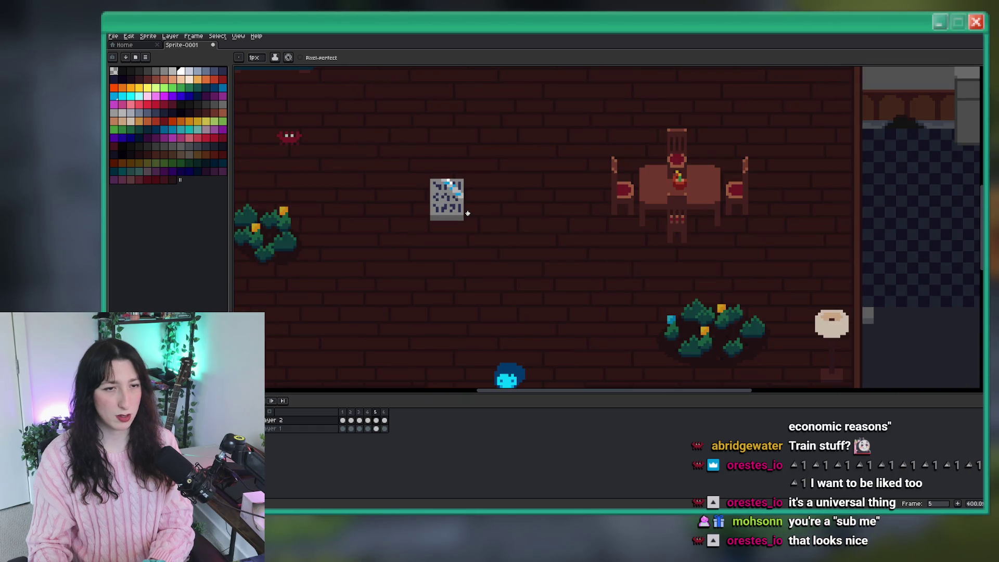
key("period")
scroll(467, 213, "down", 2)
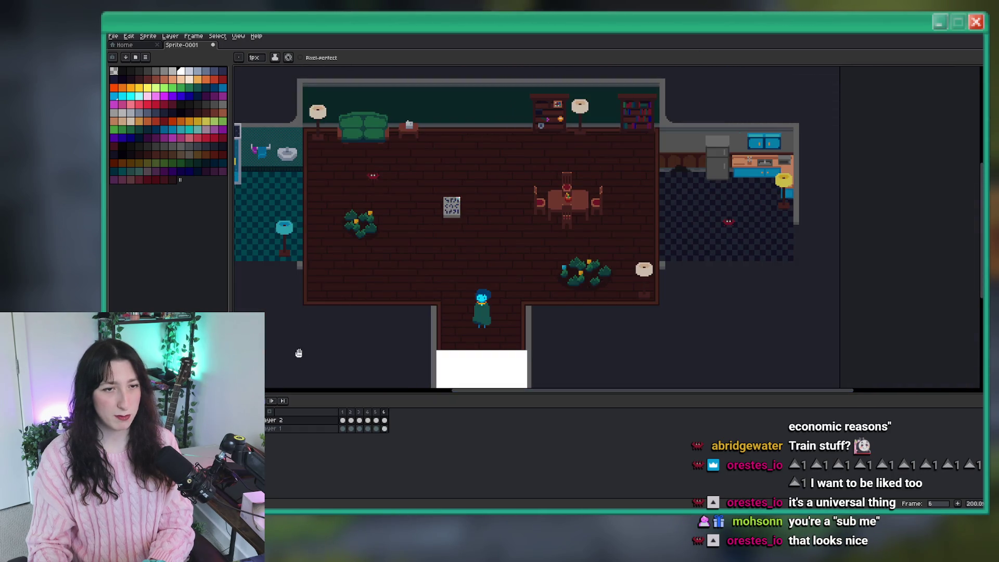
scroll(362, 238, "up", 2)
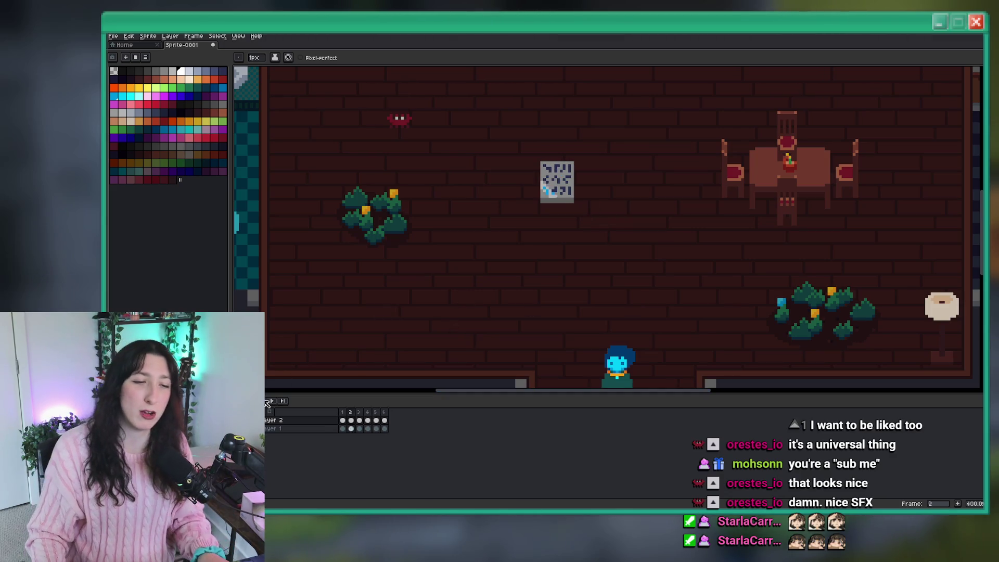
left_click(345, 421)
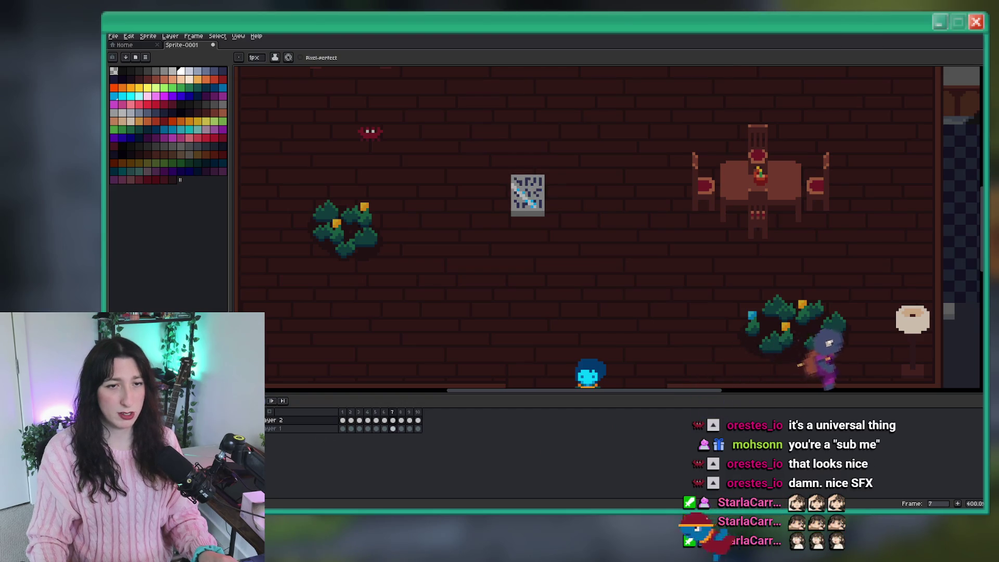
- Change the duration of all ten frames in Frame Properties and preview the animation
left_click_drag(422, 420, 342, 412)
right_click(342, 412)
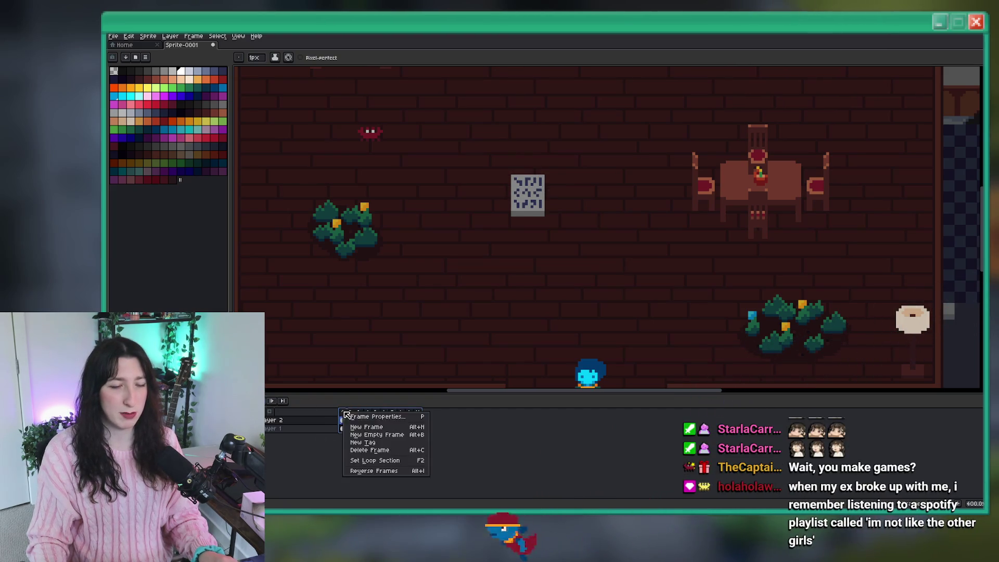
left_click(359, 415)
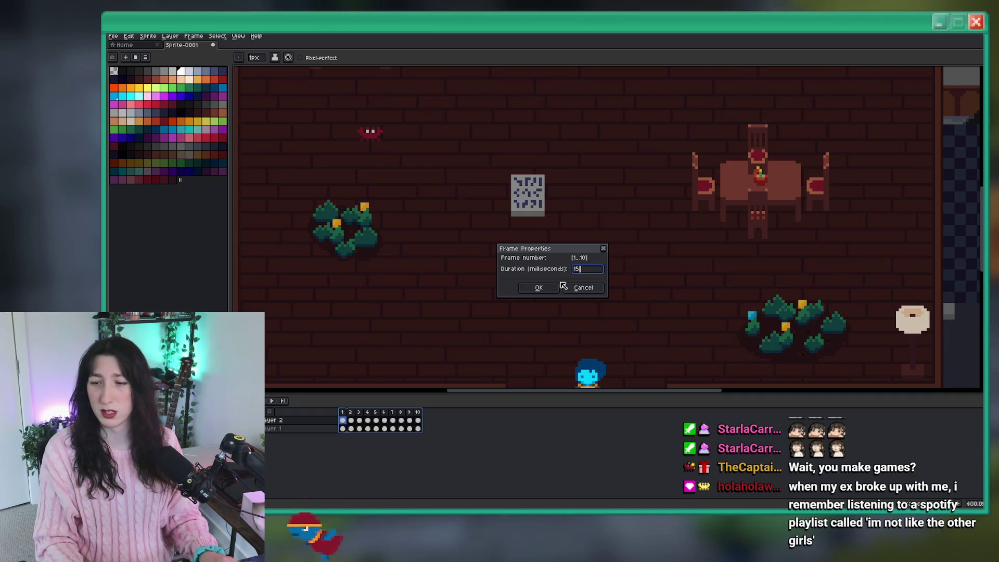
left_click(560, 287)
key("Escape")
key("Return")
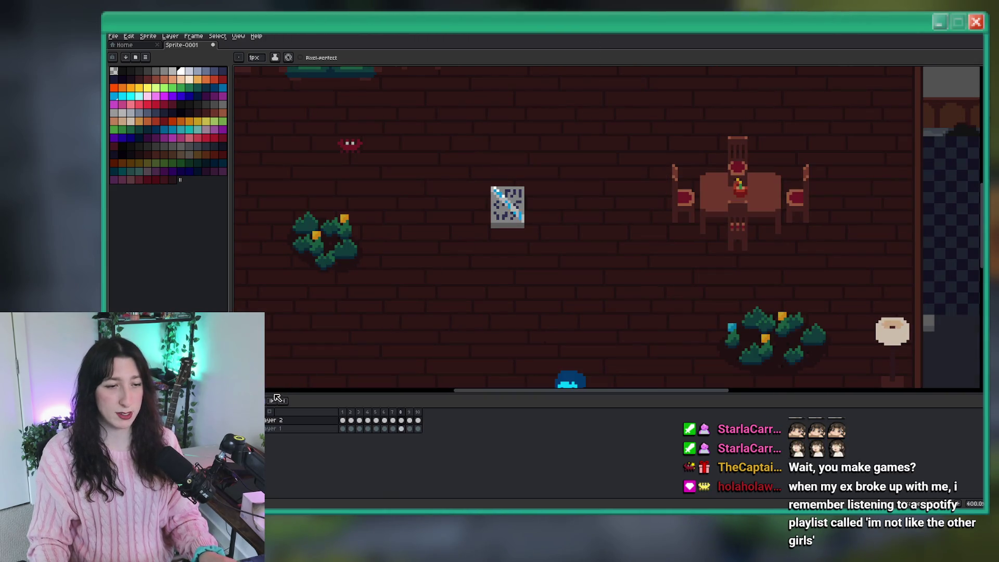
- Set all ten frames to 100 ms each and play the retimed animation
left_click_drag(419, 418, 342, 415)
right_click(343, 414)
left_click(379, 415)
type("100")
key("Return")
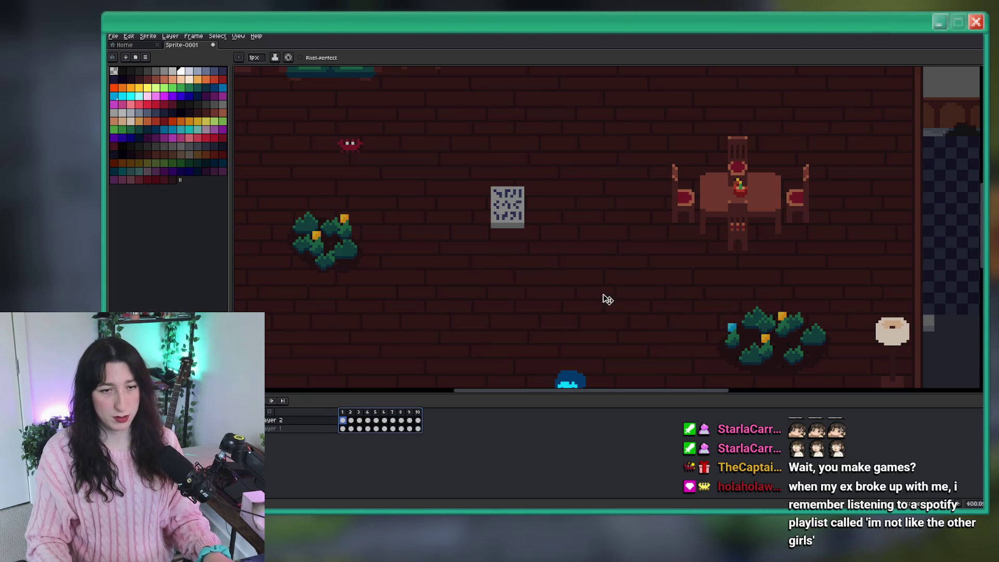
left_click(271, 400)
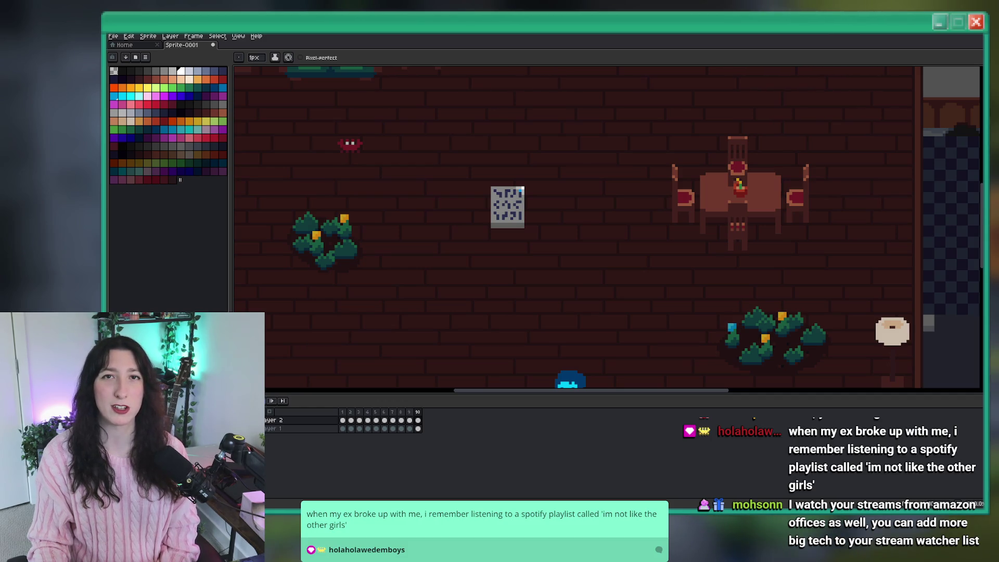
scroll(570, 203, "down", 3)
scroll(552, 213, "up", 3)
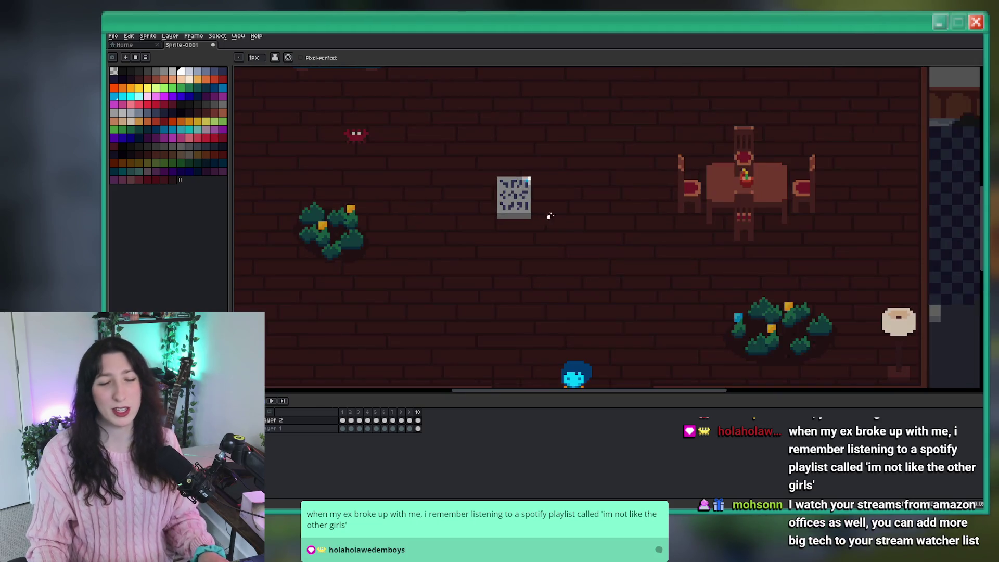
left_click(260, 428)
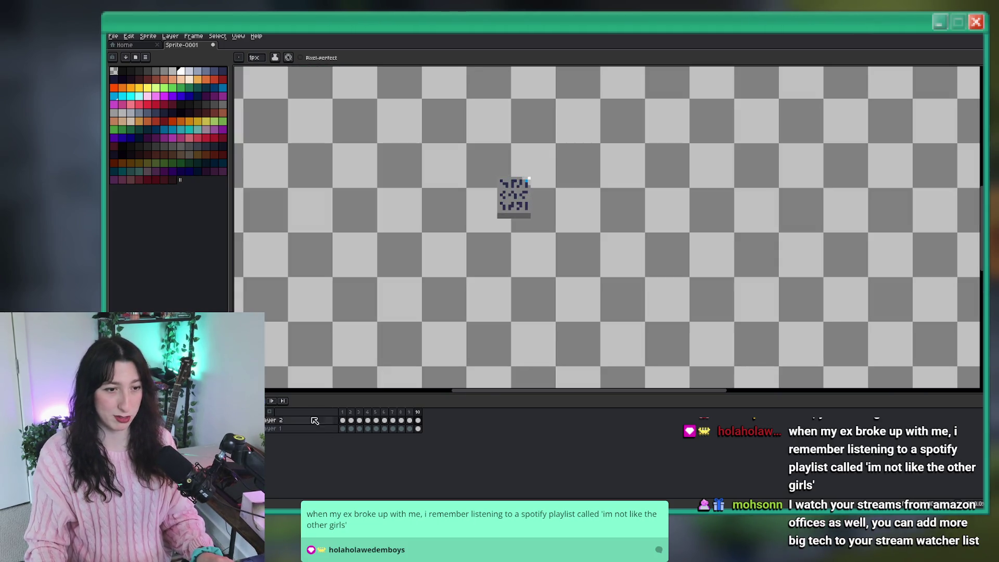
- Trim the canvas to the glyph panel and start choosing the export output file
left_click(148, 36)
left_click(151, 108)
key("ctrl+alt+shift+s")
left_click_drag(719, 187, 617, 188)
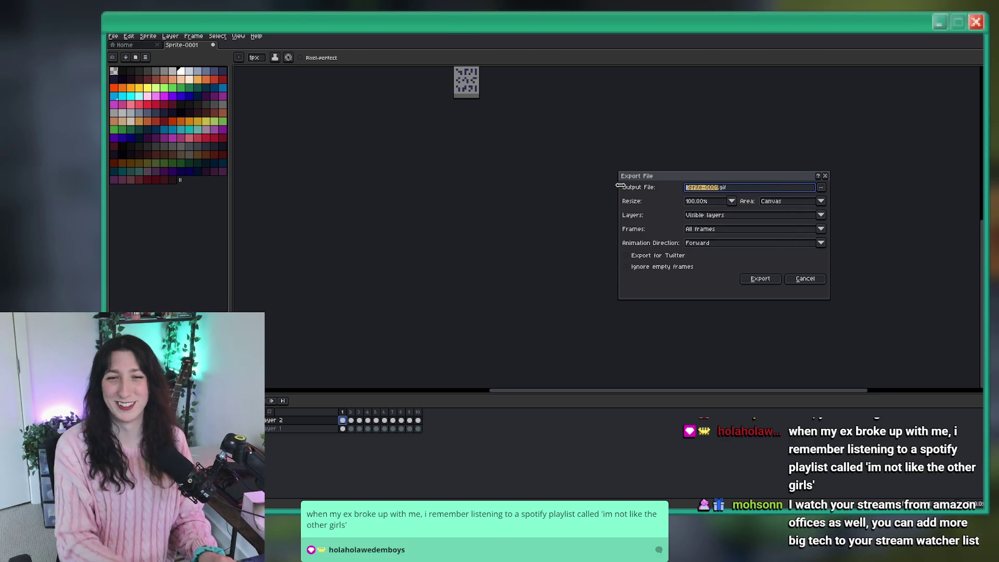
left_click(821, 187)
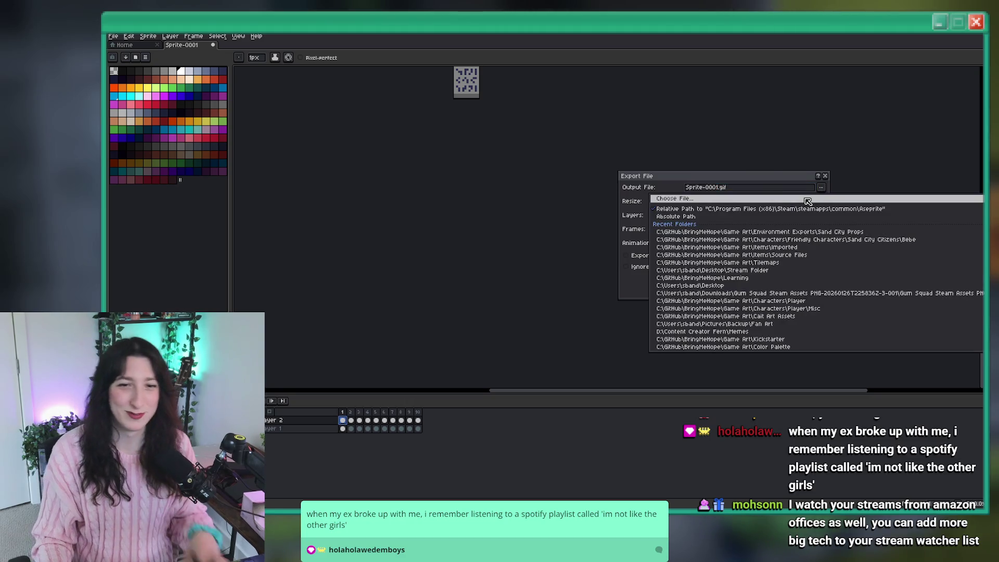
left_click(805, 199)
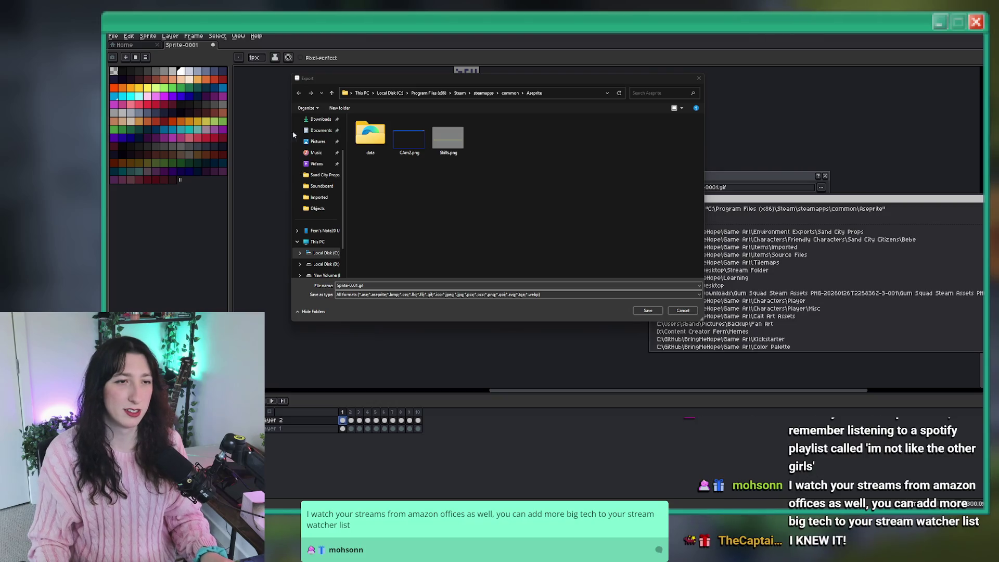
- Browse to the BringMeHope project's Game Art\Items\Imported folder
scroll(323, 177, "up", 2)
left_click(318, 155)
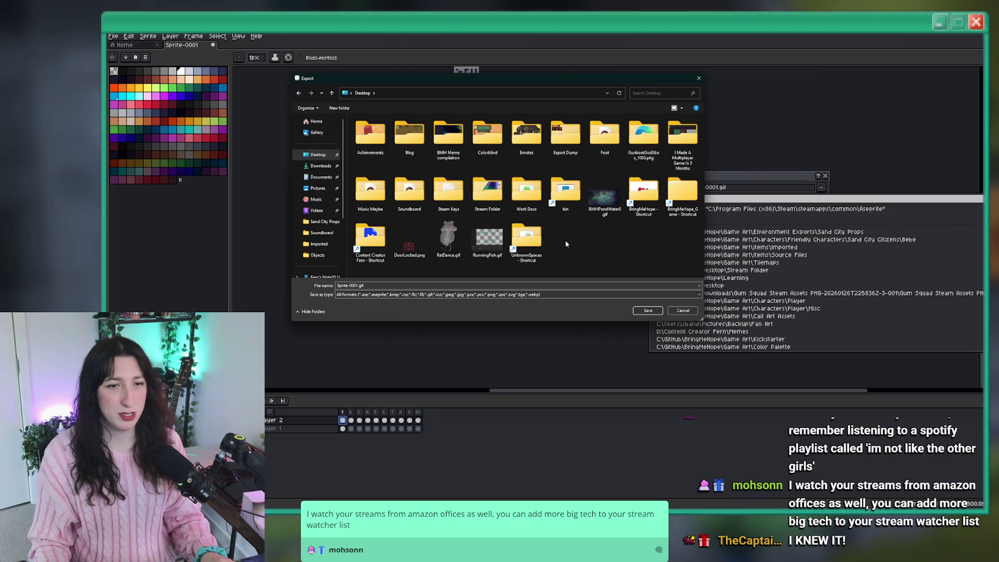
left_click(640, 196)
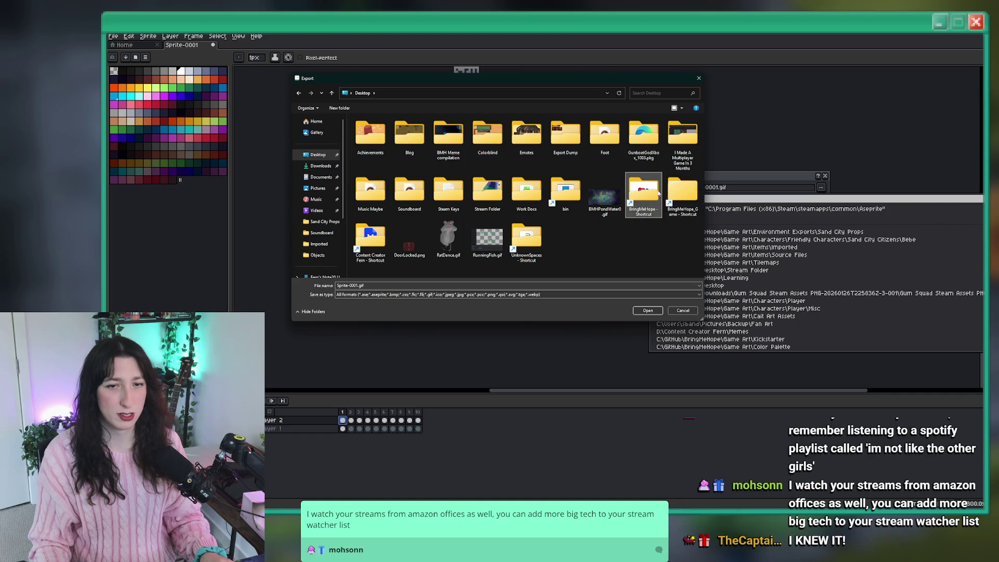
double_click(684, 194)
left_click(429, 93)
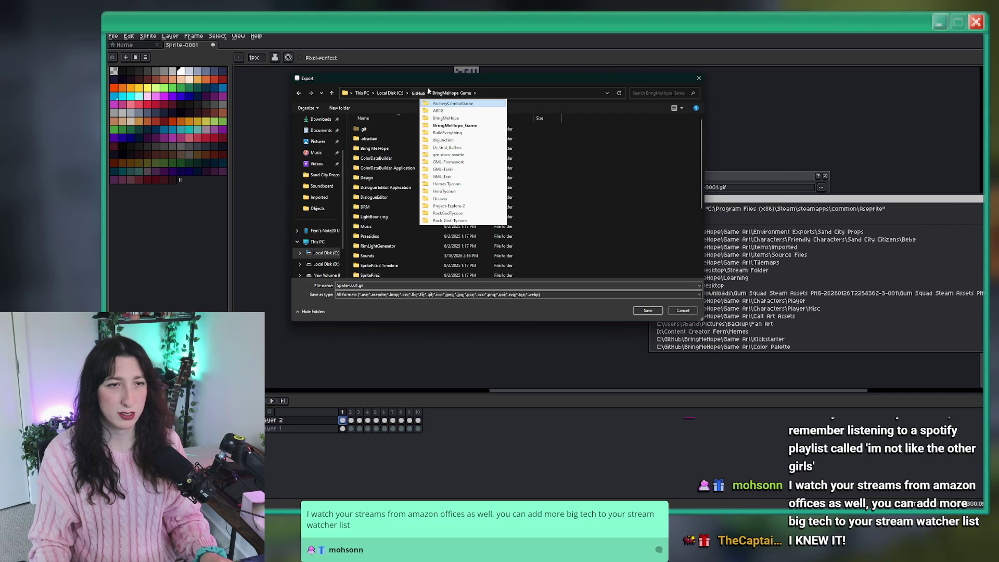
left_click(418, 93)
double_click(444, 150)
double_click(408, 158)
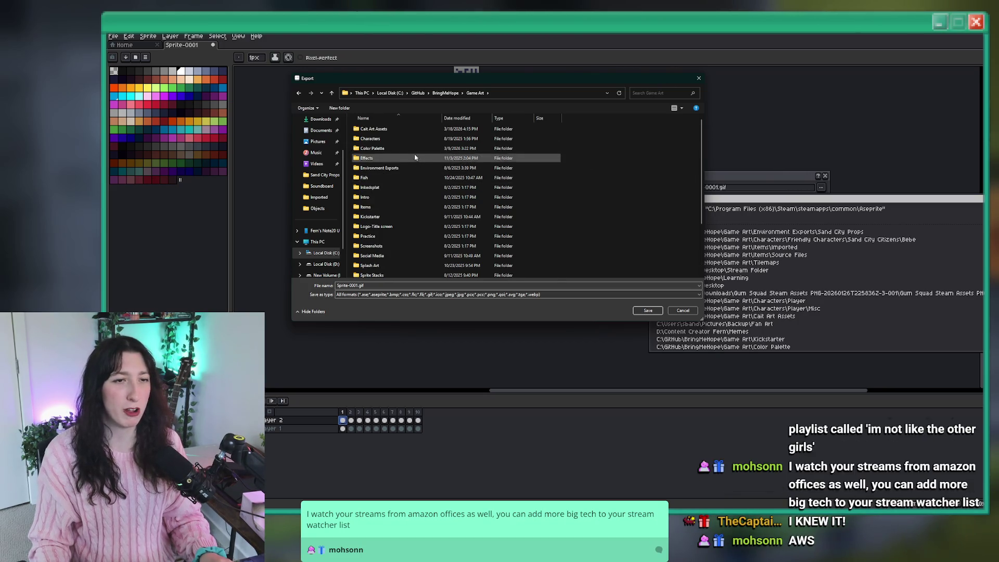
scroll(411, 161, "down", 1)
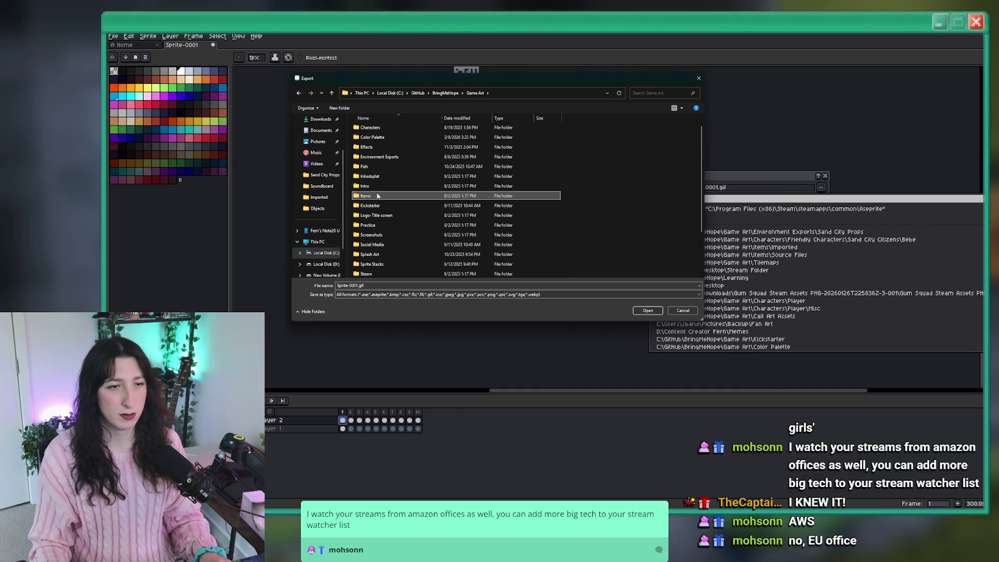
double_click(365, 196)
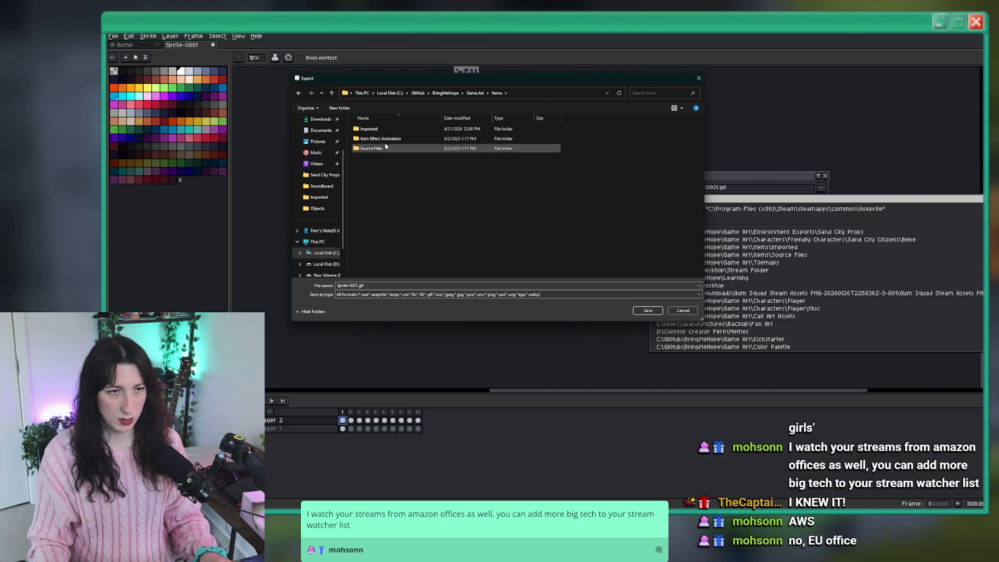
double_click(370, 129)
- Name the export file LostTextsObject.gif and confirm it as the output
double_click(360, 286)
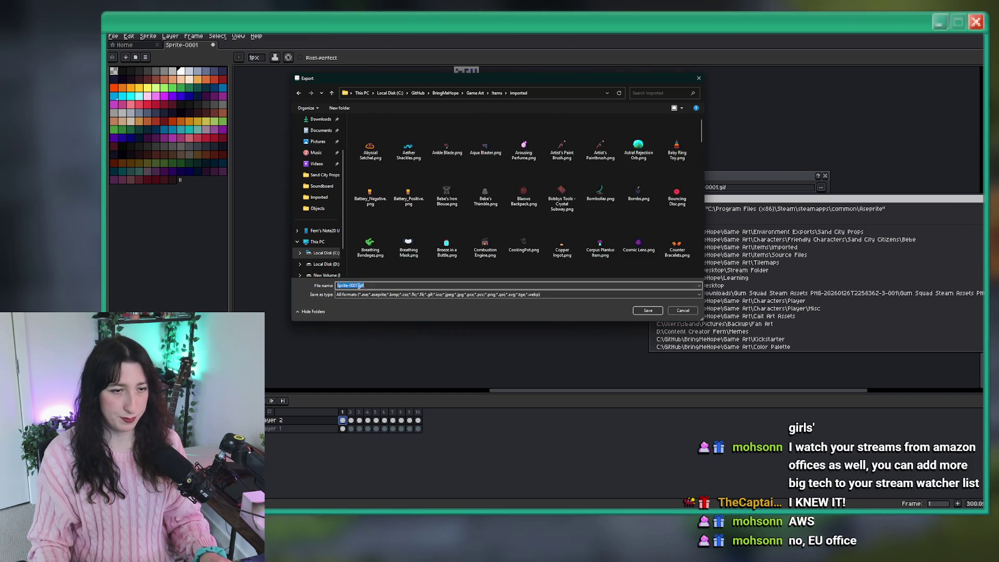
type("Works")
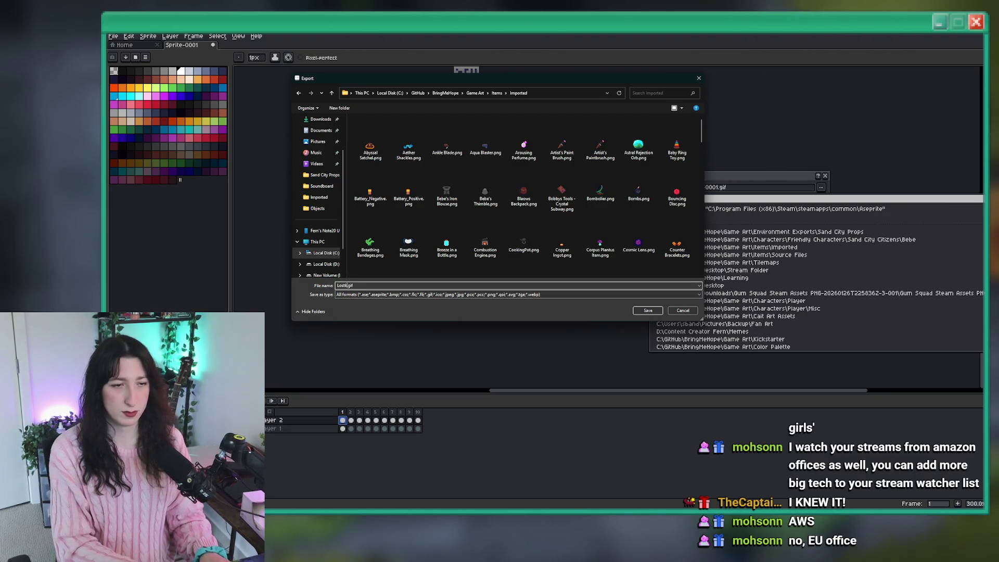
key("BackSpace")
key("BackSpace")
key("BackSpace")
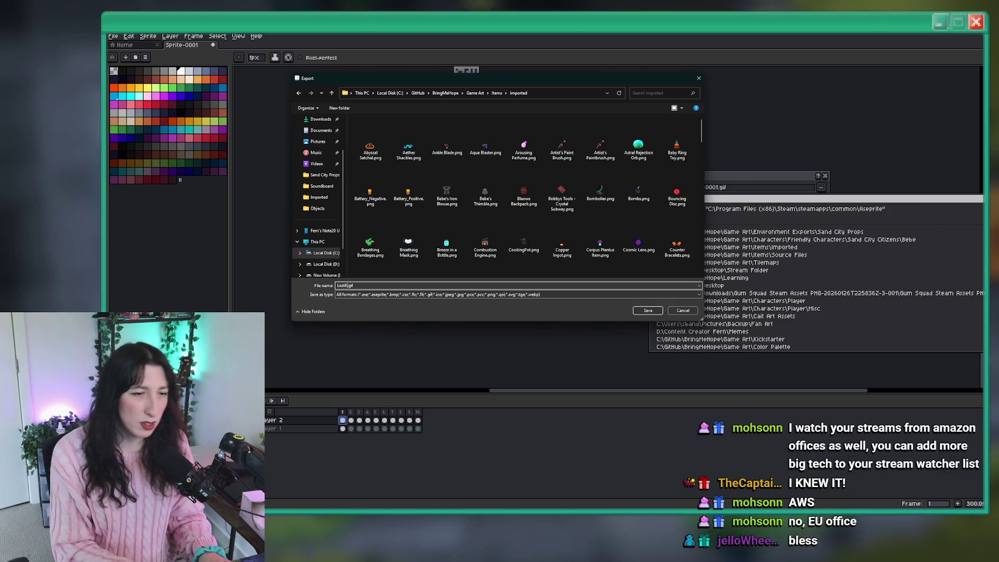
type("Texts")
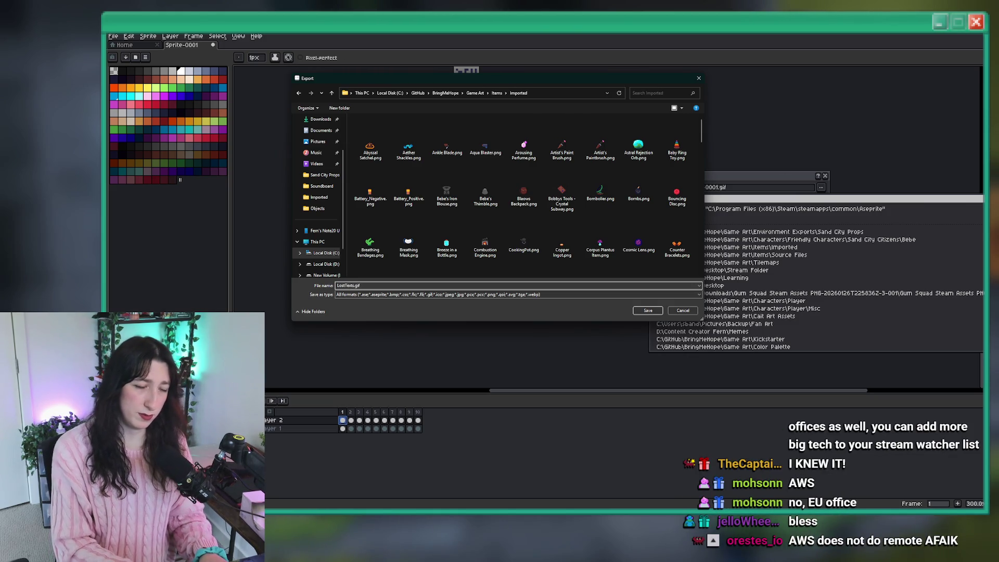
type("0")
type("t")
key("Return")
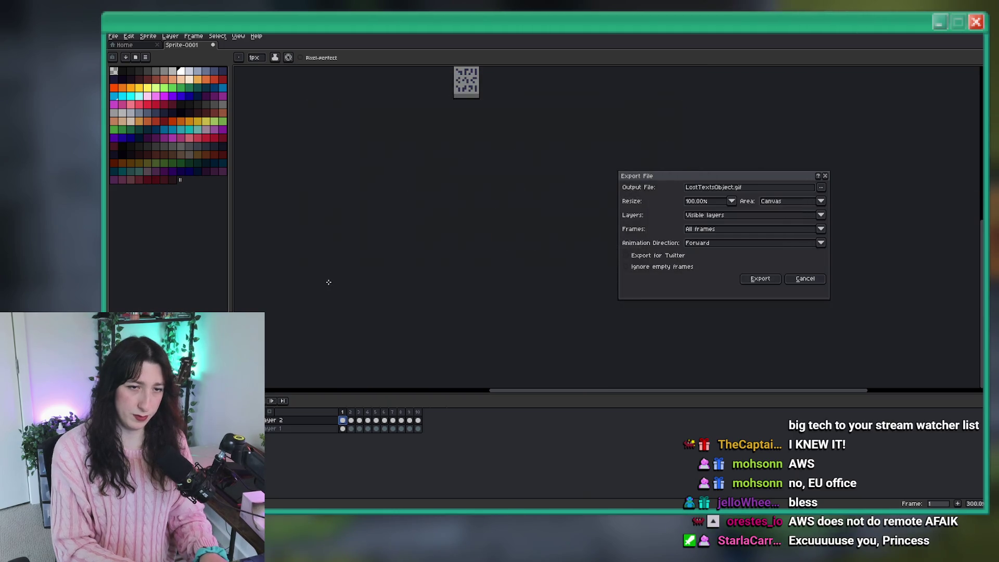
key("Return")
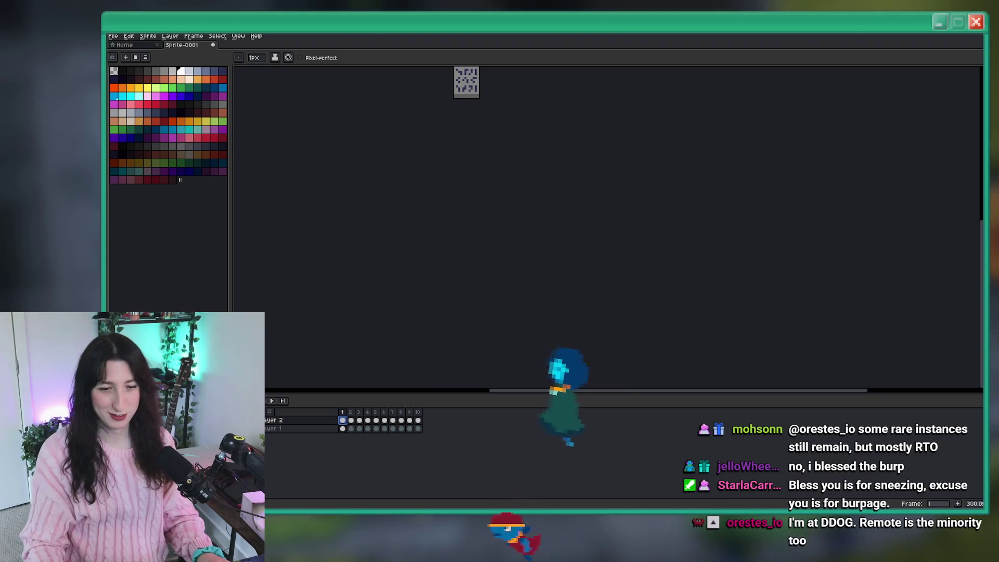
- Switch from Aseprite to the GameMaker room editor
key("alt+Tab")
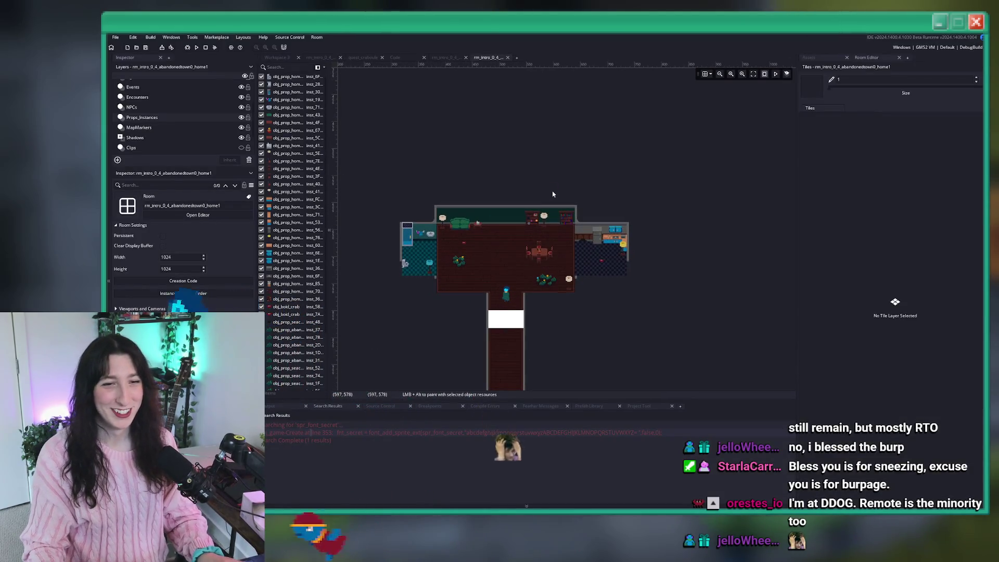
- Show GameMaker's Assets browser, zoom the room view, then return to Aseprite
left_click(809, 57)
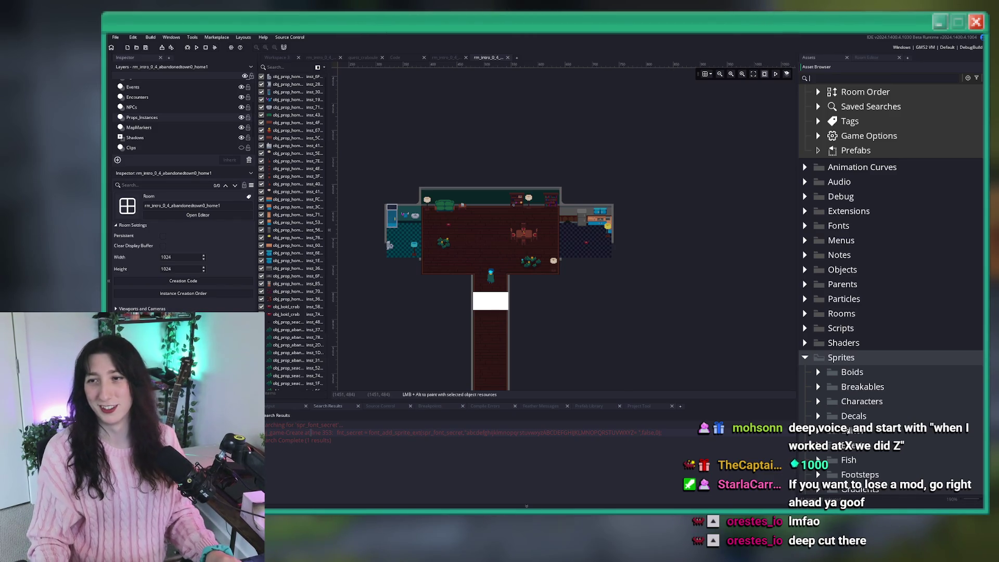
scroll(563, 177, "up", 5)
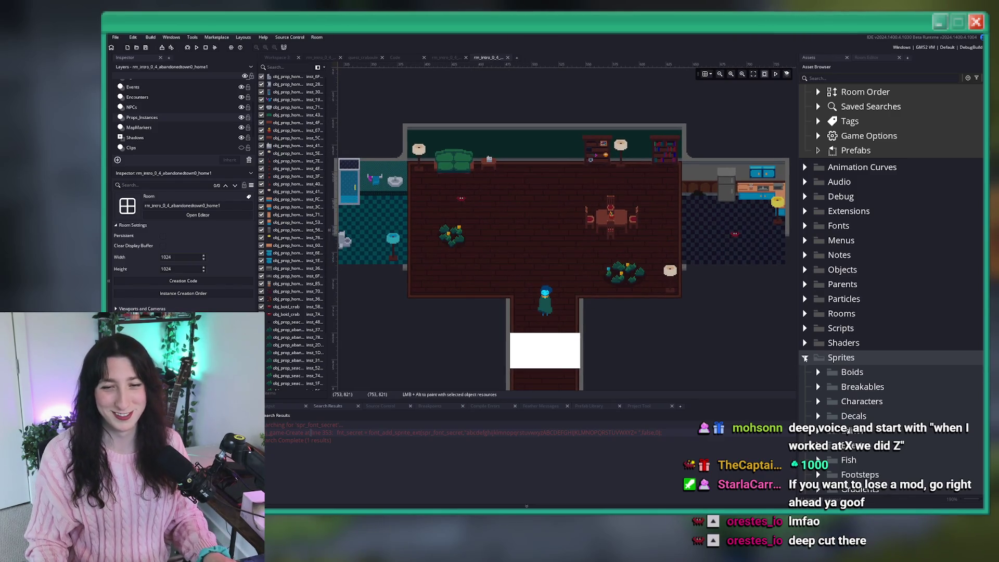
key("alt+Tab")
scroll(458, 193, "up", 4)
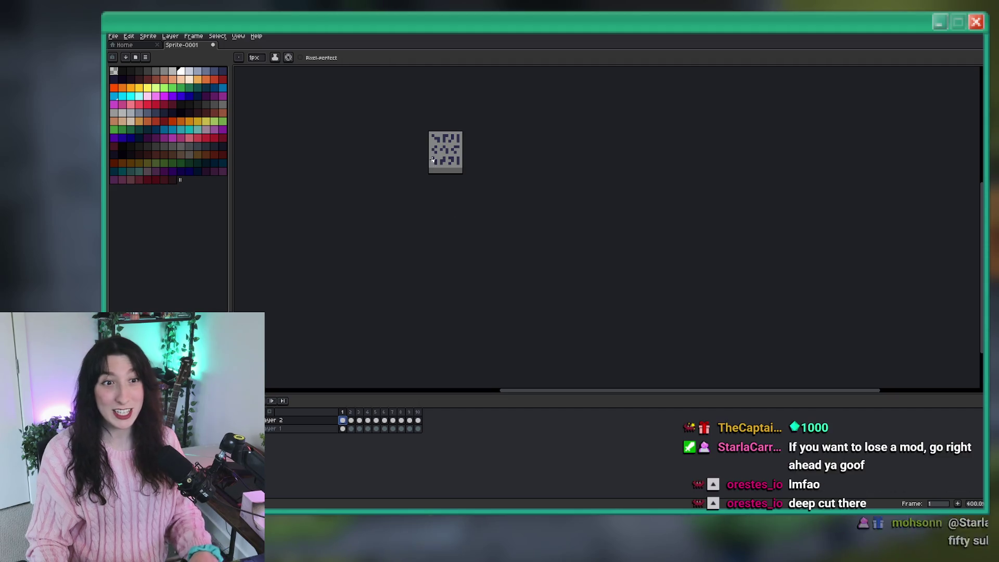
- Copy the whole glyph panel and paste it into a new blank sprite
key("ctrl+a")
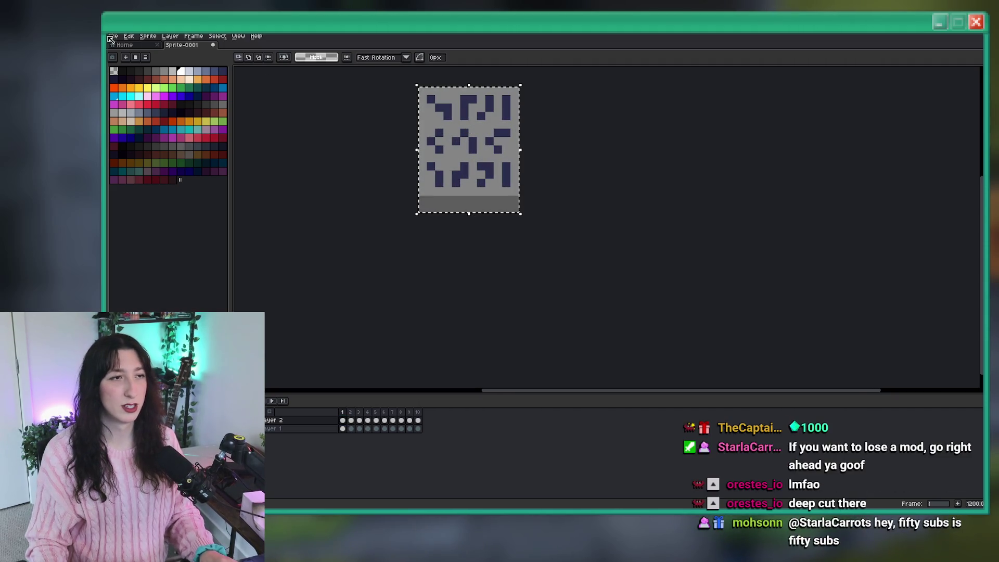
left_click(120, 37)
left_click(123, 37)
left_click(113, 36)
left_click(121, 46)
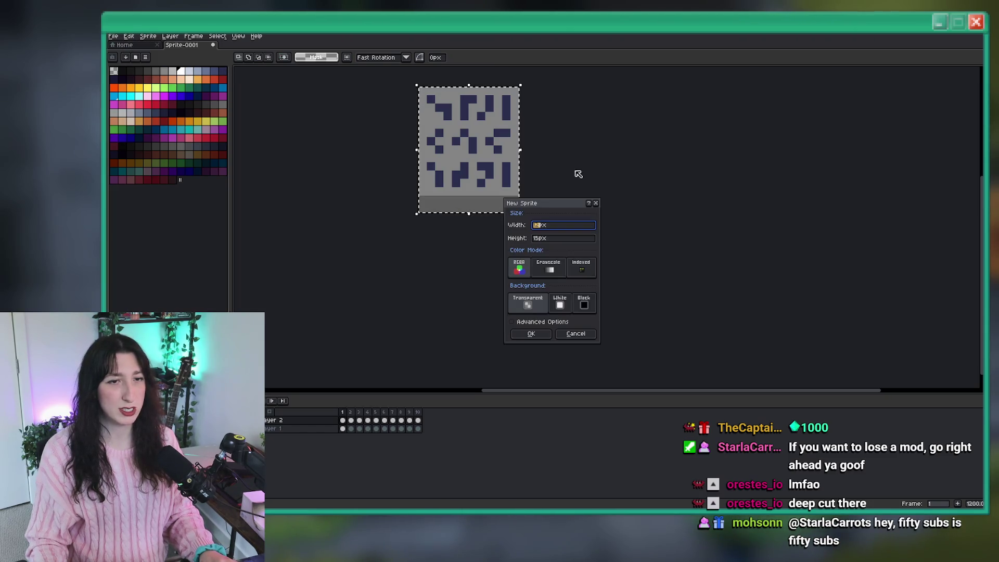
key("Return")
key("ctrl+v")
left_click(125, 45)
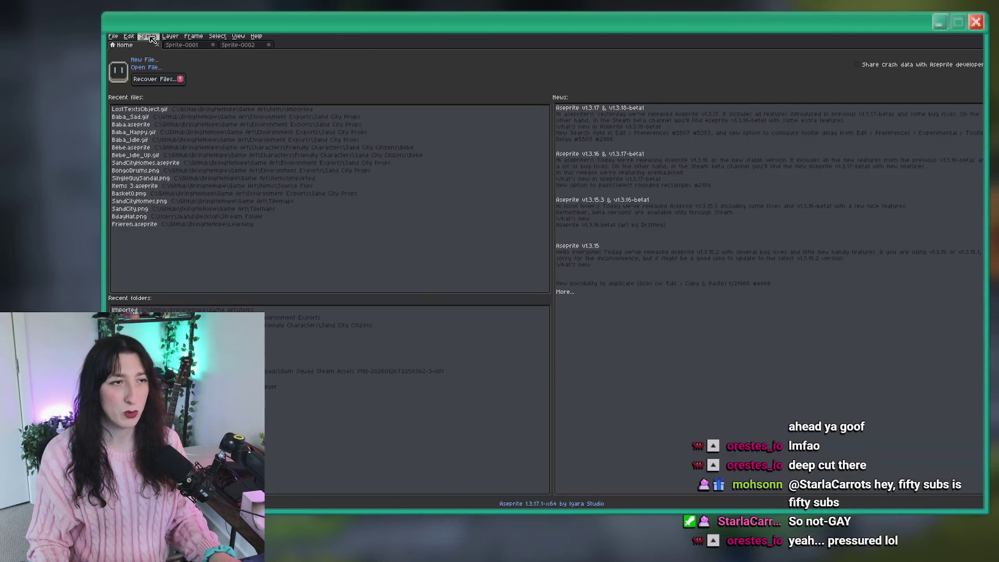
left_click(238, 36)
left_click(234, 44)
left_click(234, 45)
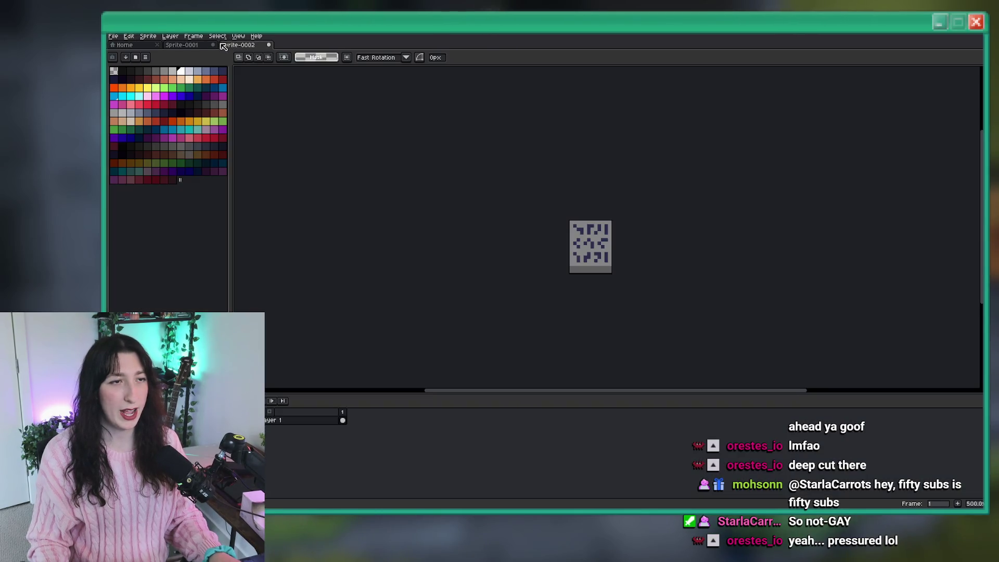
- Adjust the new sprite's height in the Sprite Size settings
left_click(148, 36)
left_click(163, 74)
left_click(541, 249)
key("Return")
scroll(523, 242, "up", 2)
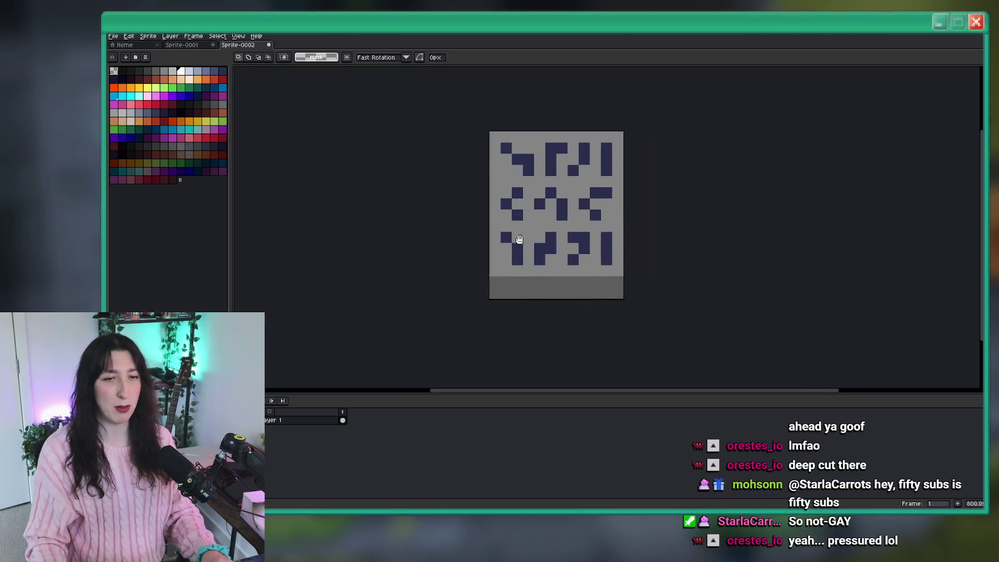
- Enlarge the canvas to 30×32 pixels around the glyph panel
left_click(148, 36)
left_click(172, 83)
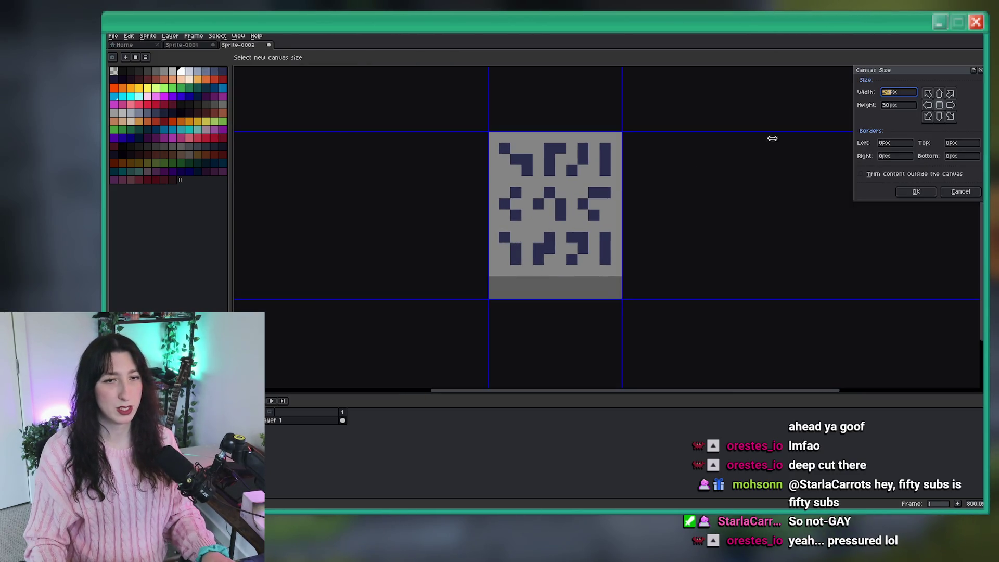
type("30")
key("Tab")
type("32")
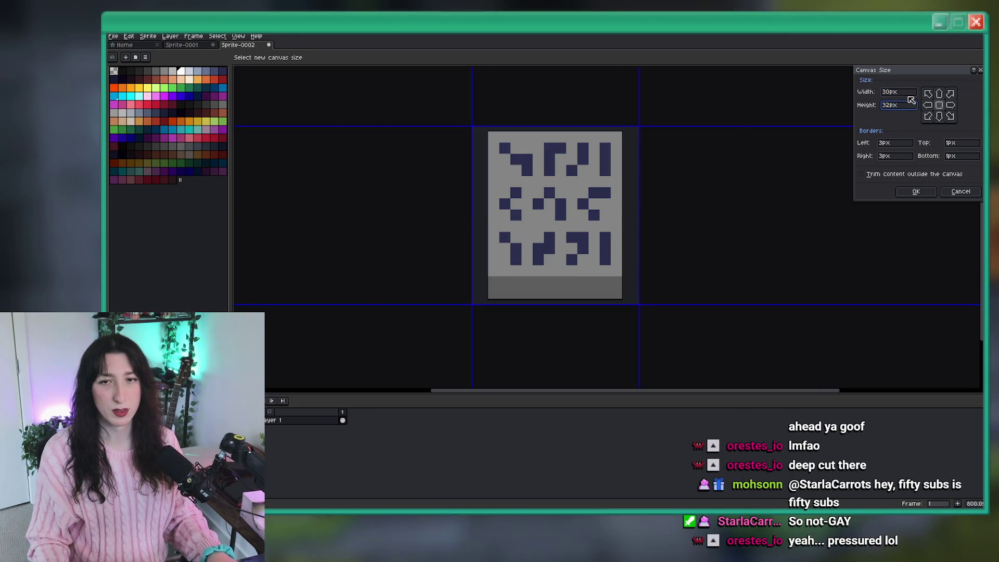
left_click(916, 191)
left_click_drag(539, 198, 503, 192)
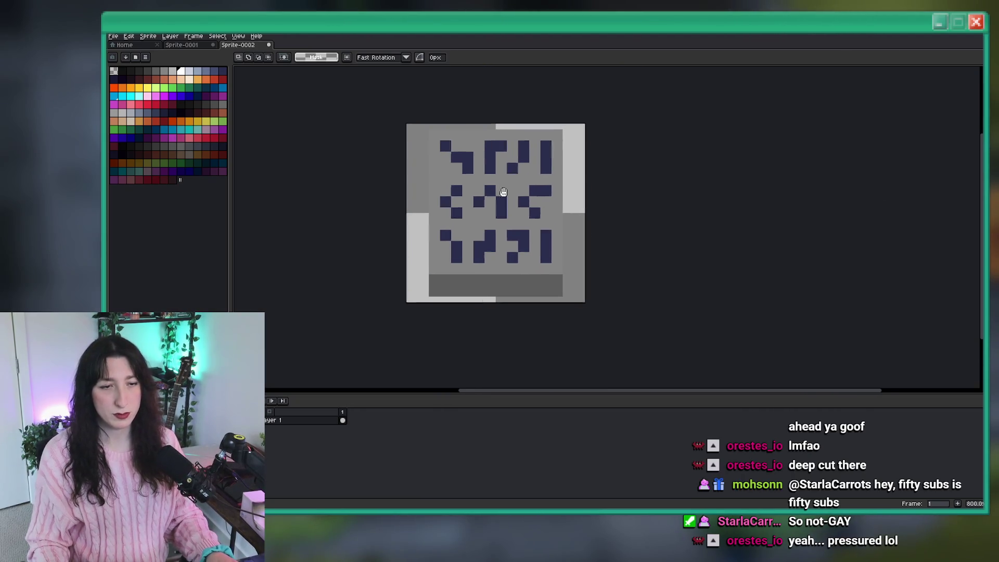
scroll(504, 192, "up", 2)
key("i")
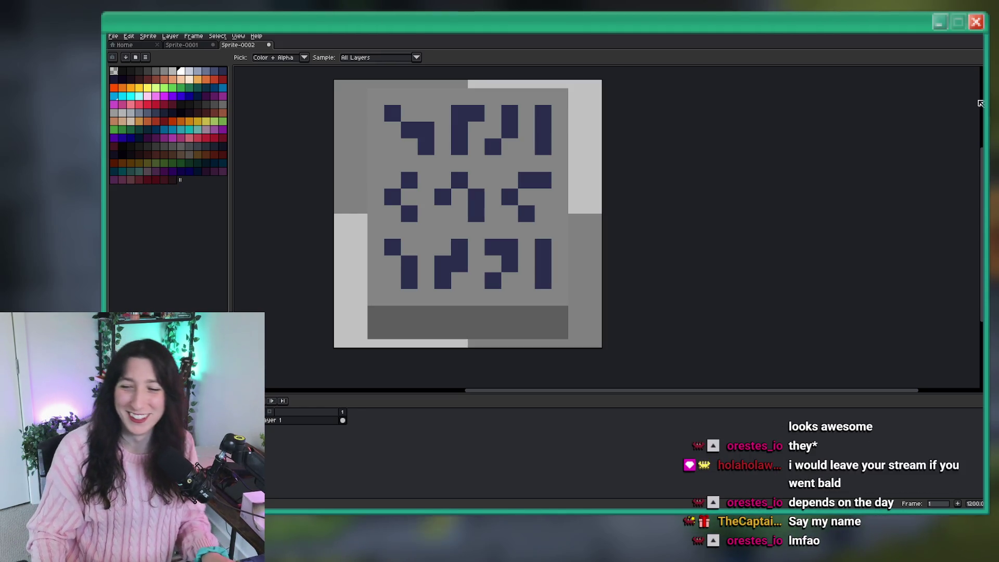
- Pick a darker navy swatch and pencil dark top rows onto the upper glyph blocks
scroll(469, 124, "up", 5)
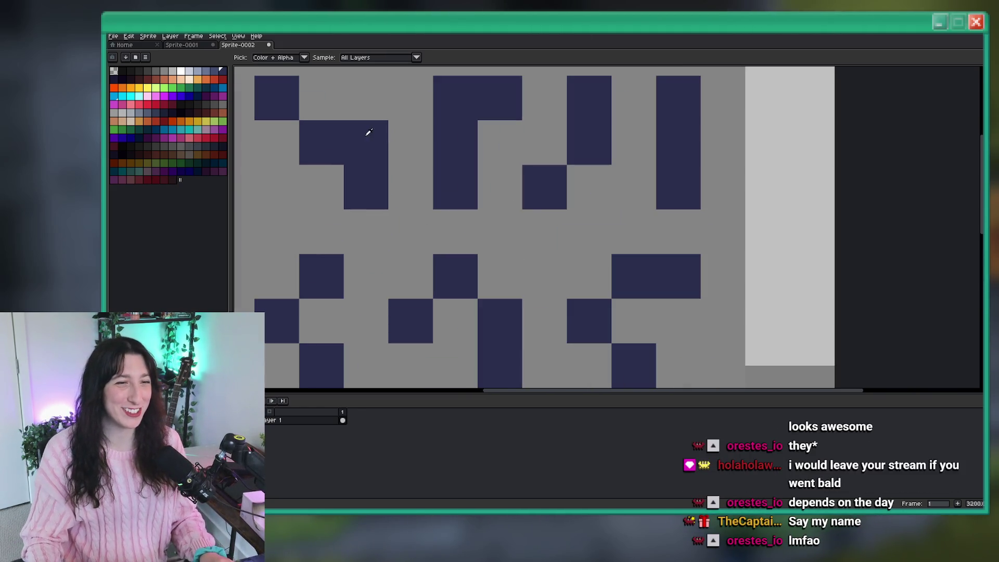
scroll(402, 123, "down", 3)
scroll(350, 140, "up", 5)
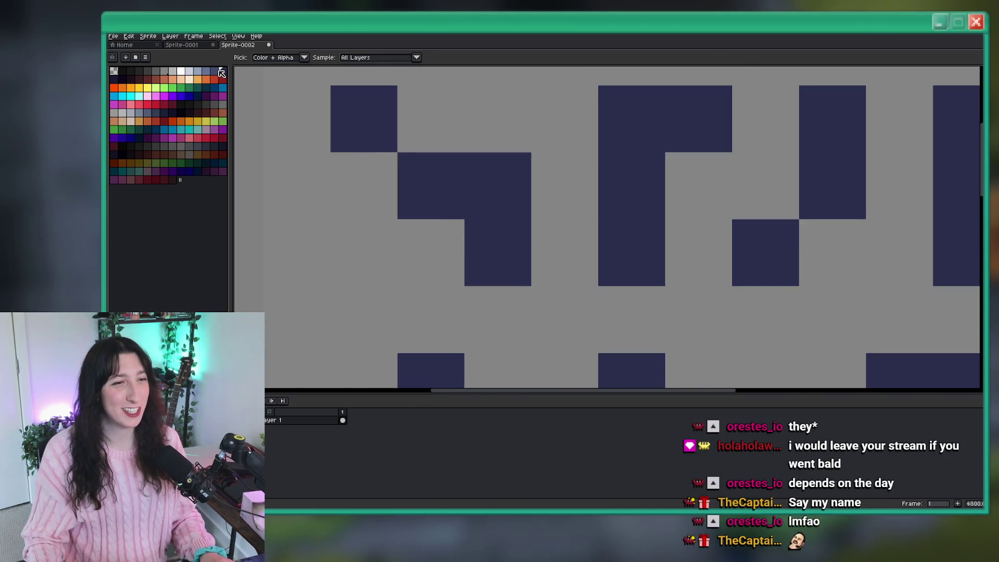
left_click(115, 79)
left_click_drag(401, 169, 528, 170)
scroll(521, 229, "down", 1)
key("ctrl+z")
left_click_drag(580, 143, 657, 141)
scroll(573, 141, "right", 3)
left_click(541, 137)
left_click_drag(491, 229, 463, 229)
left_click(535, 206)
left_click(647, 160)
key("ctrl+z")
left_click(603, 140)
left_click(580, 185)
- Shade the top rows of the middle and right glyph blocks in darker navy
scroll(534, 204, "down", 5)
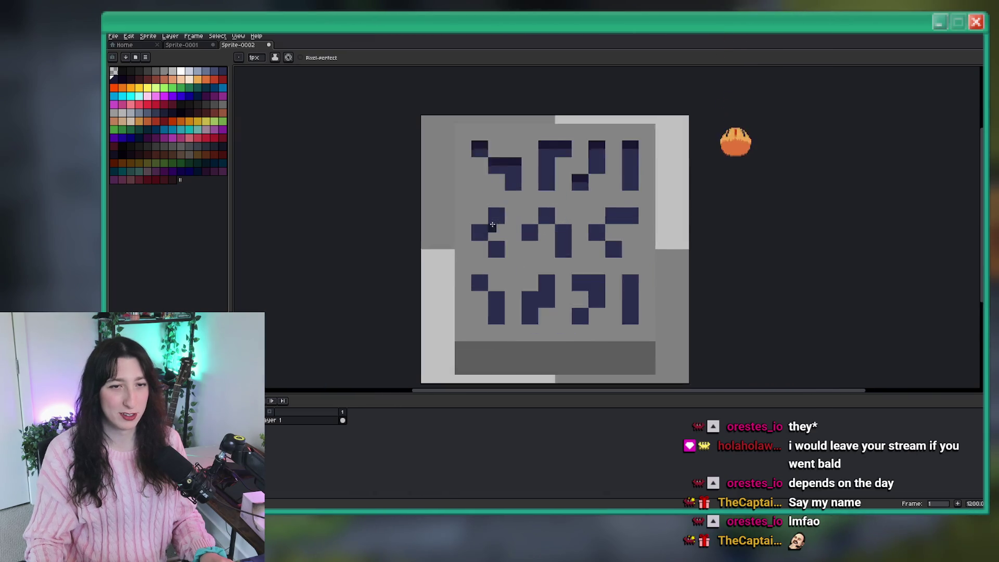
scroll(534, 205, "up", 5)
left_click_drag(513, 200, 491, 200)
left_click_drag(471, 245, 435, 246)
left_click_drag(480, 290, 513, 289)
left_click_drag(599, 244, 575, 245)
left_click_drag(619, 200, 638, 198)
mouse_move(695, 245)
left_mouse_down()
mouse_move(597, 252)
mouse_move(658, 248)
left_mouse_up()
left_click_drag(780, 203, 705, 203)
- Pencil darker navy top strips onto the lower and lower-left glyph blocks
left_click_drag(708, 291, 725, 290)
left_click_drag(622, 312, 611, 198)
left_click_drag(366, 270, 407, 200)
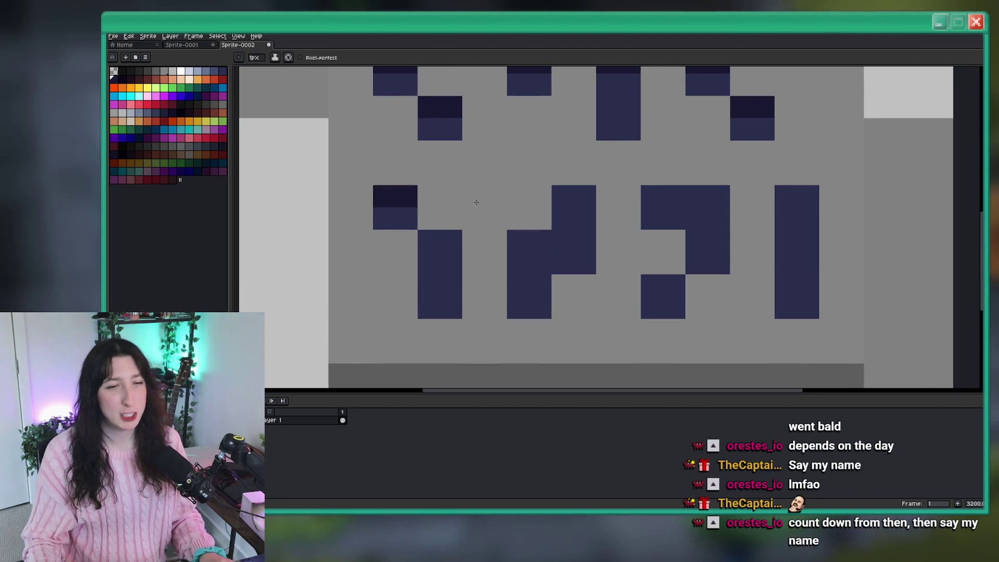
left_click_drag(424, 240, 450, 241)
left_click_drag(556, 239, 524, 239)
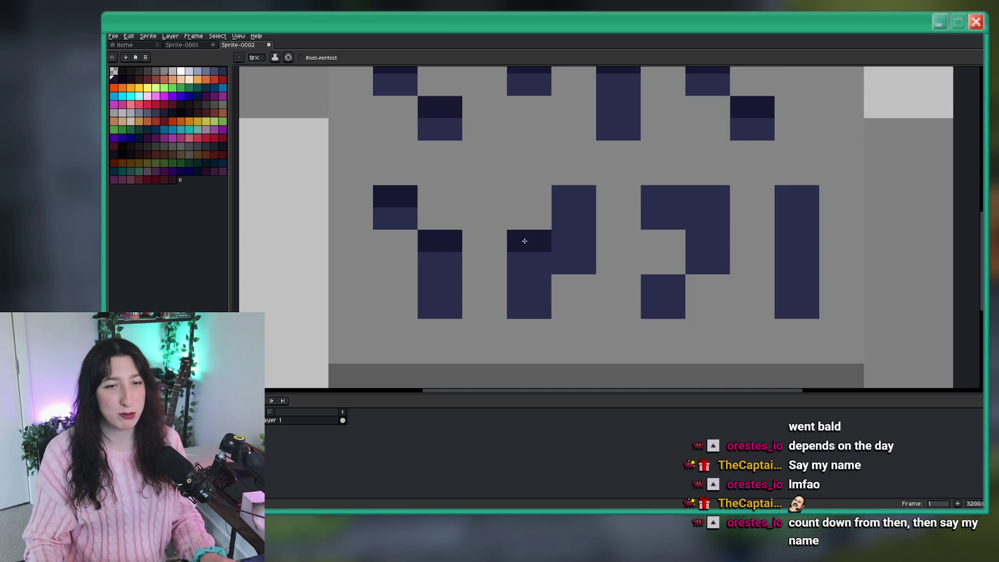
left_click_drag(562, 196, 580, 196)
scroll(585, 263, "right", 2)
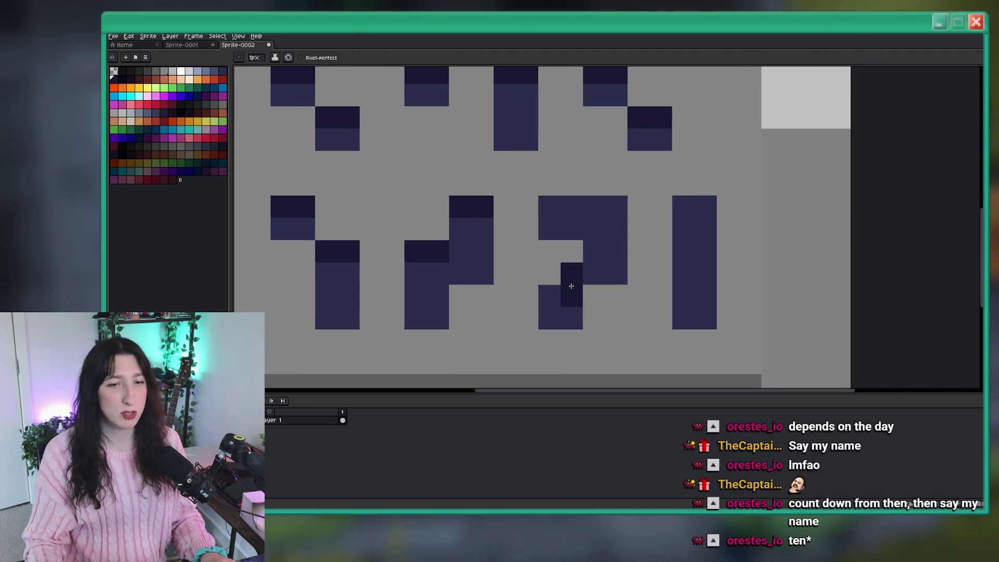
left_click_drag(572, 296, 550, 296)
left_click_drag(546, 207, 609, 201)
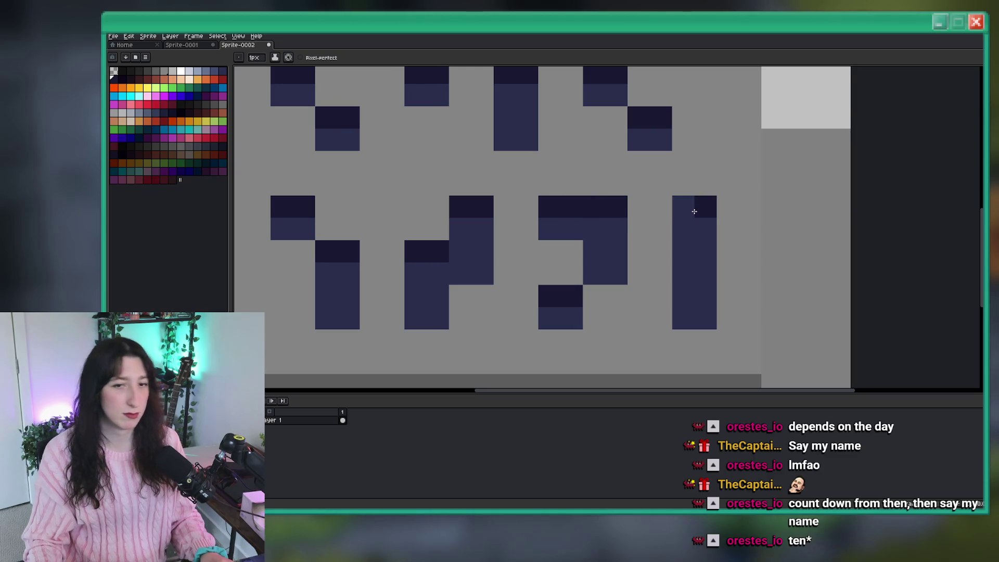
scroll(680, 207, "down", 5)
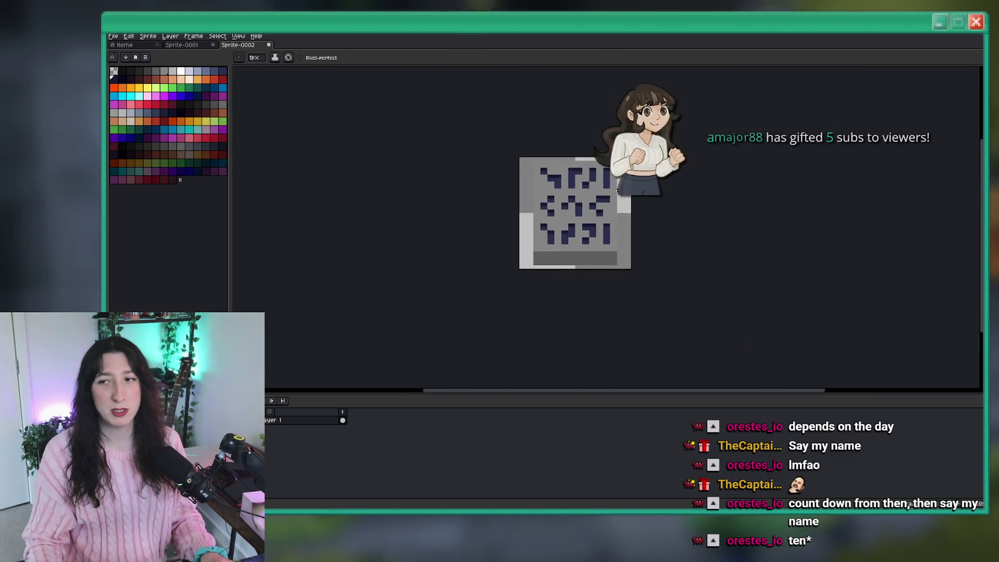
scroll(589, 208, "up", 3)
scroll(479, 223, "down", 1)
scroll(479, 222, "up", 3)
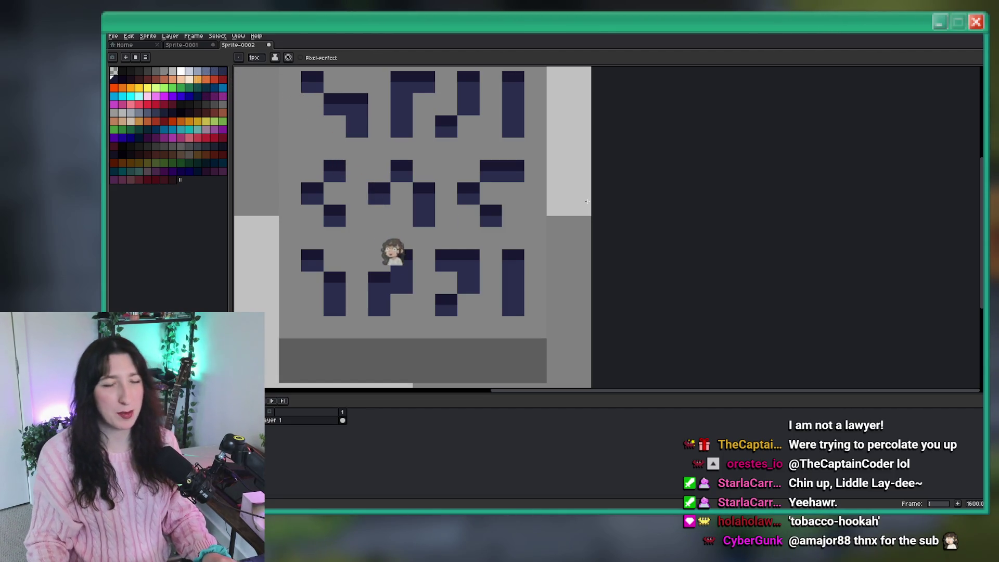
scroll(297, 200, "down", 1)
scroll(374, 283, "up", 1)
key("i")
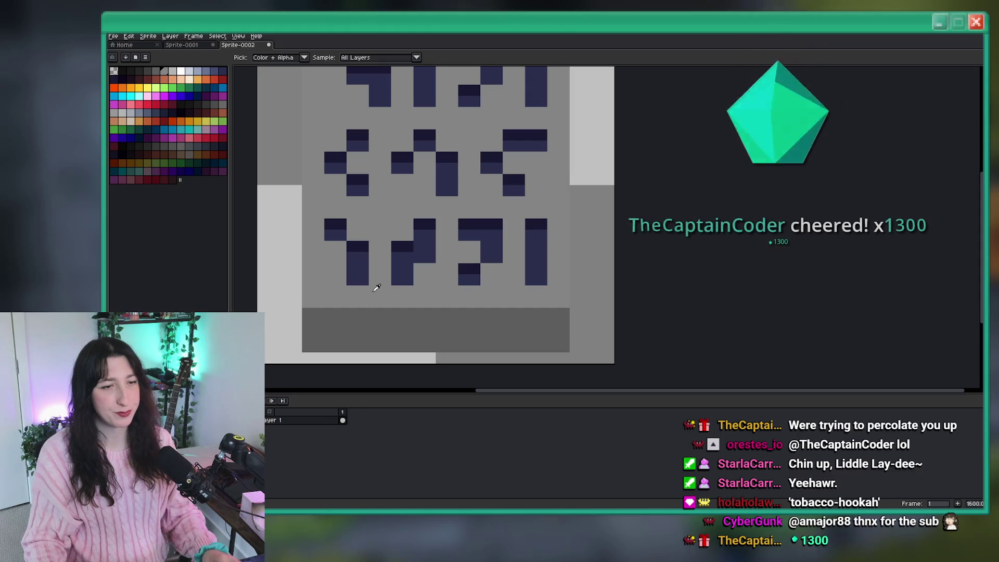
scroll(374, 283, "up", 2)
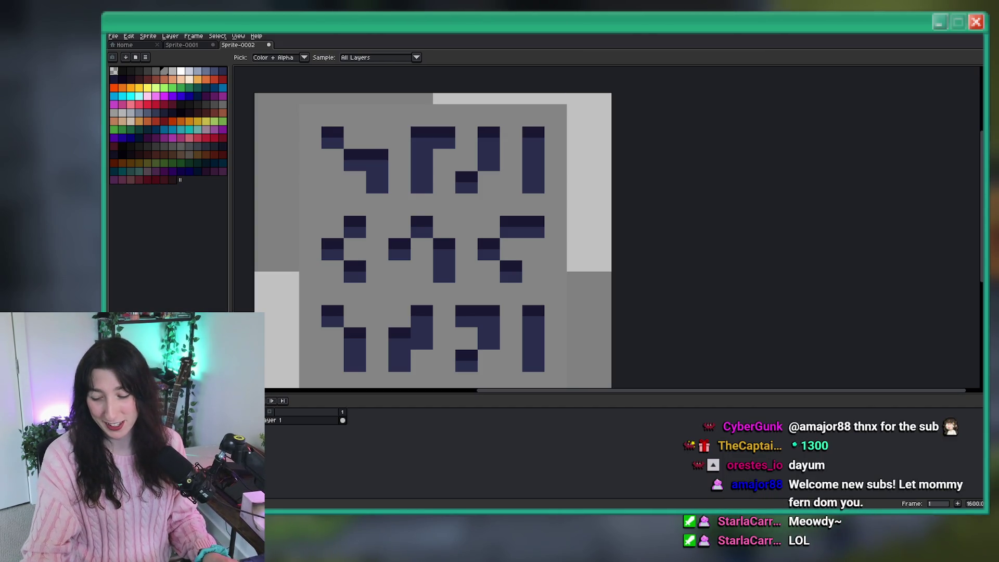
left_click_drag(476, 240, 506, 207)
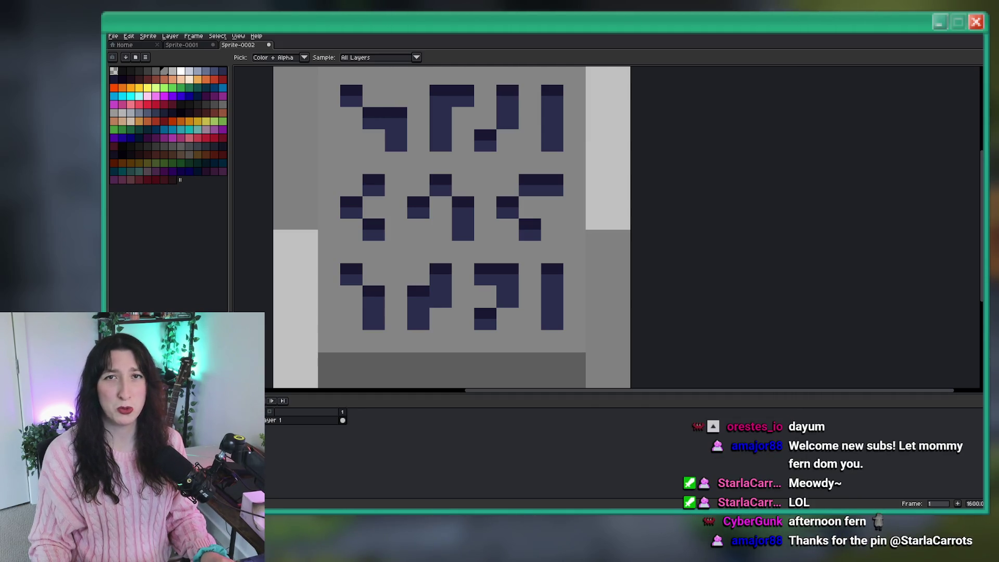
scroll(492, 221, "down", 3)
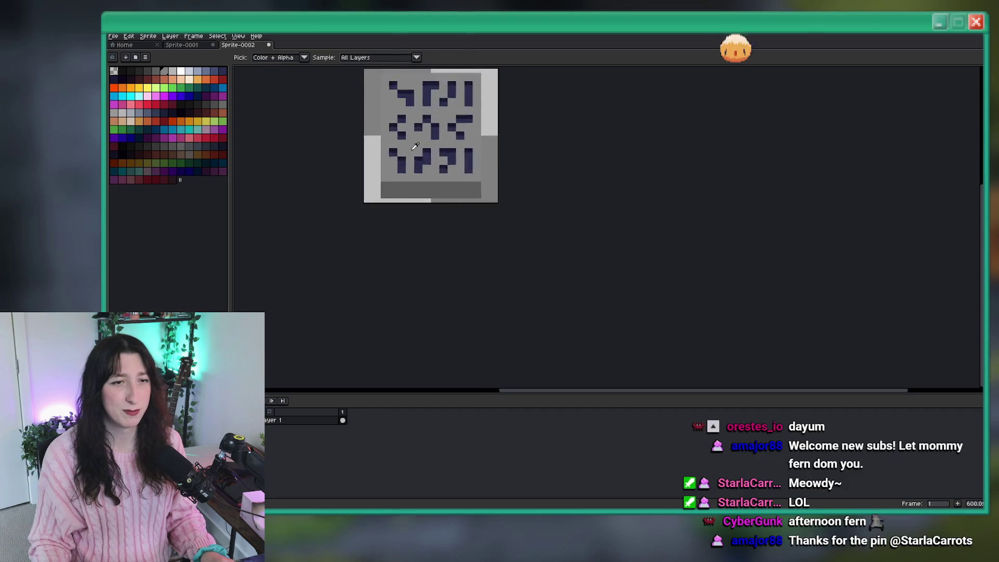
scroll(413, 145, "up", 2)
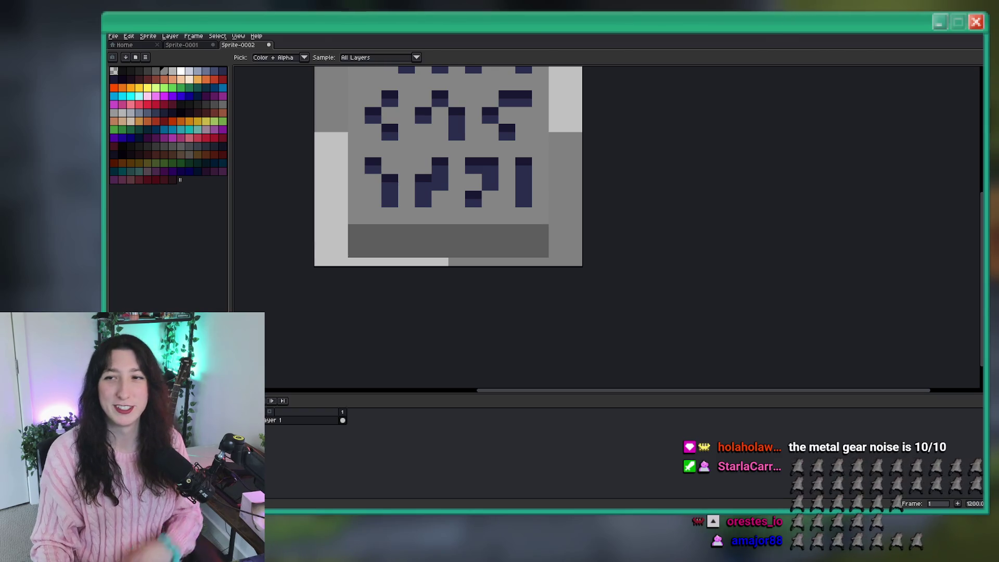
scroll(502, 200, "up", 1)
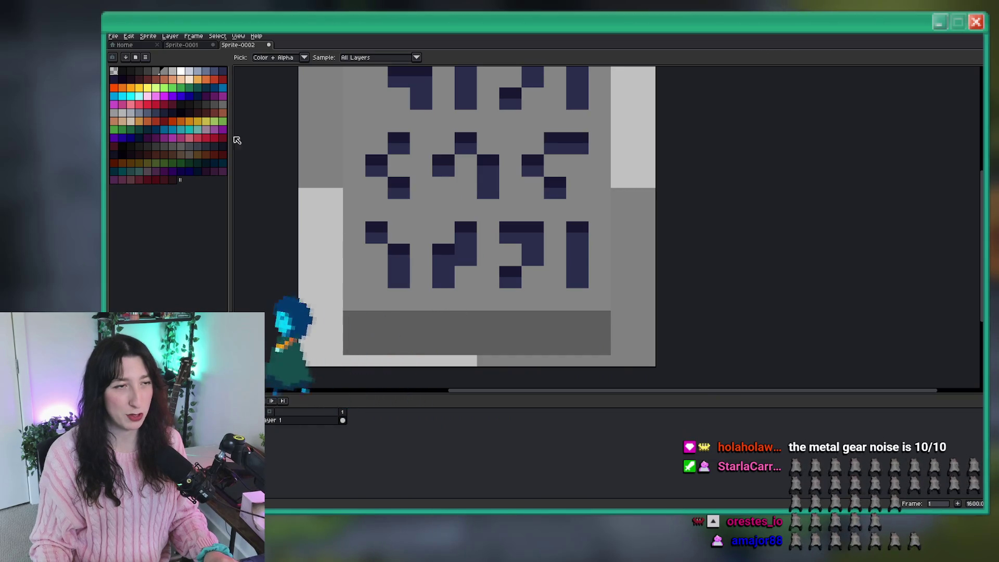
scroll(346, 286, "up", 3)
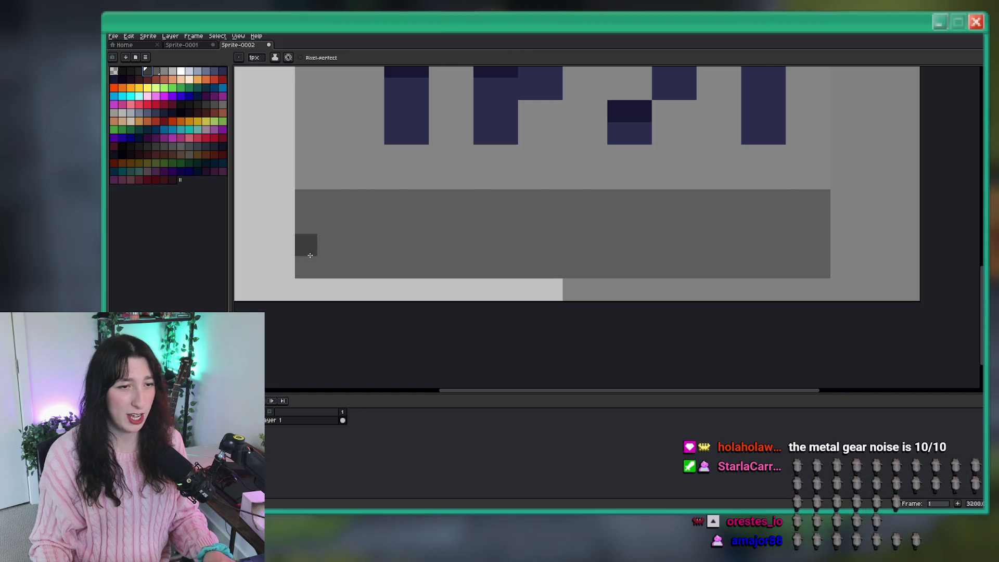
scroll(319, 208, "down", 1)
scroll(341, 254, "up", 3)
key("alt")
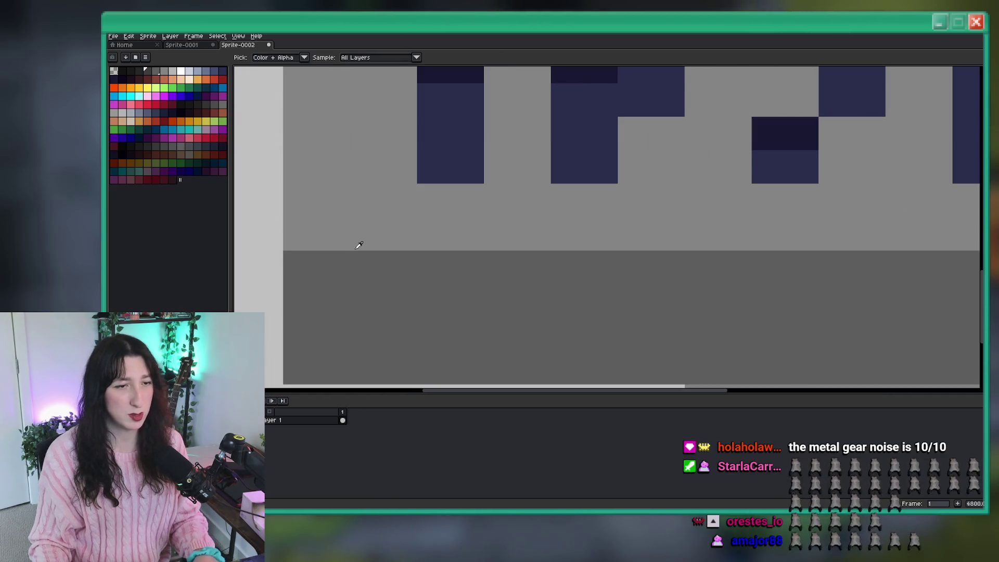
scroll(331, 268, "down", 8)
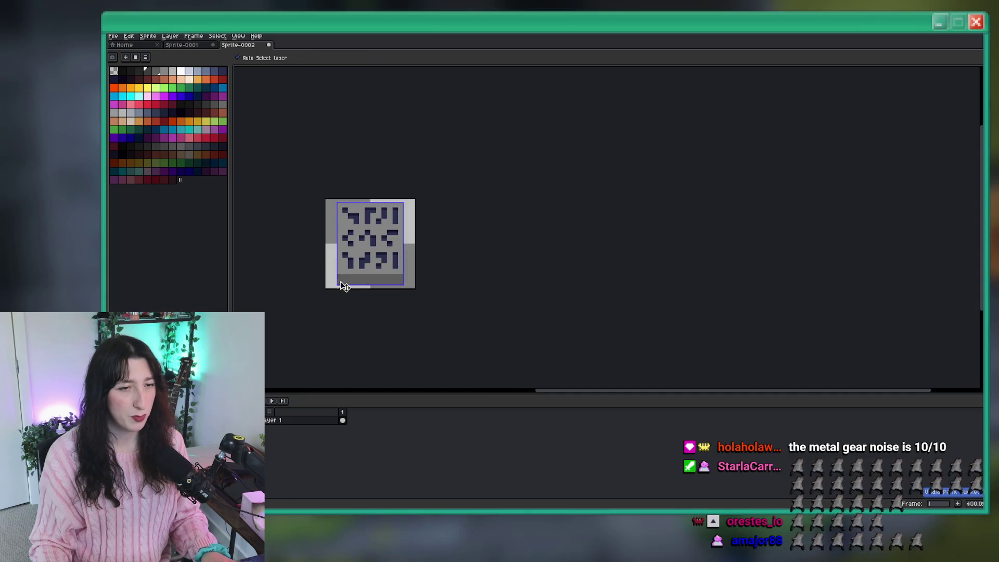
scroll(338, 284, "up", 4)
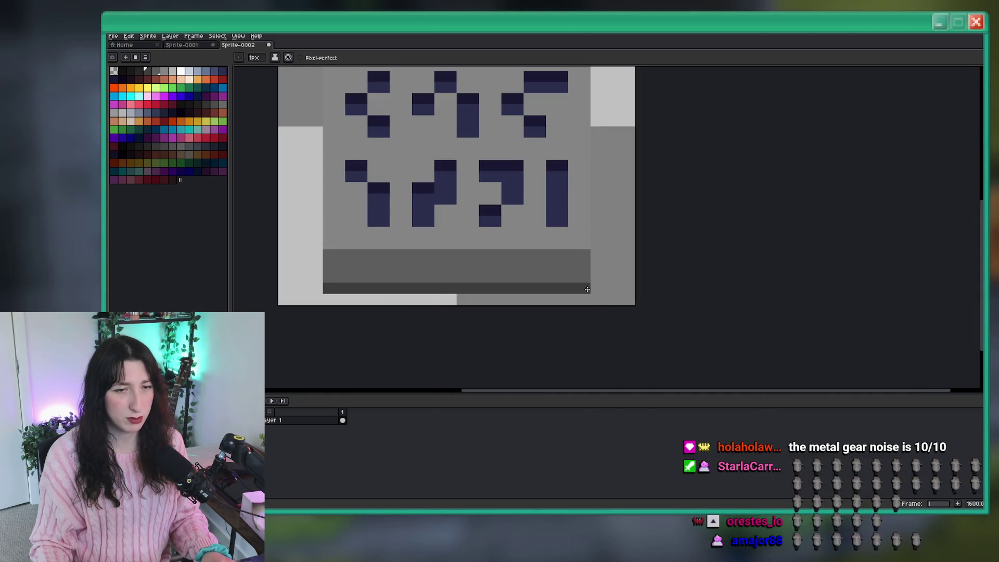
scroll(594, 298, "down", 6)
scroll(563, 262, "up", 3)
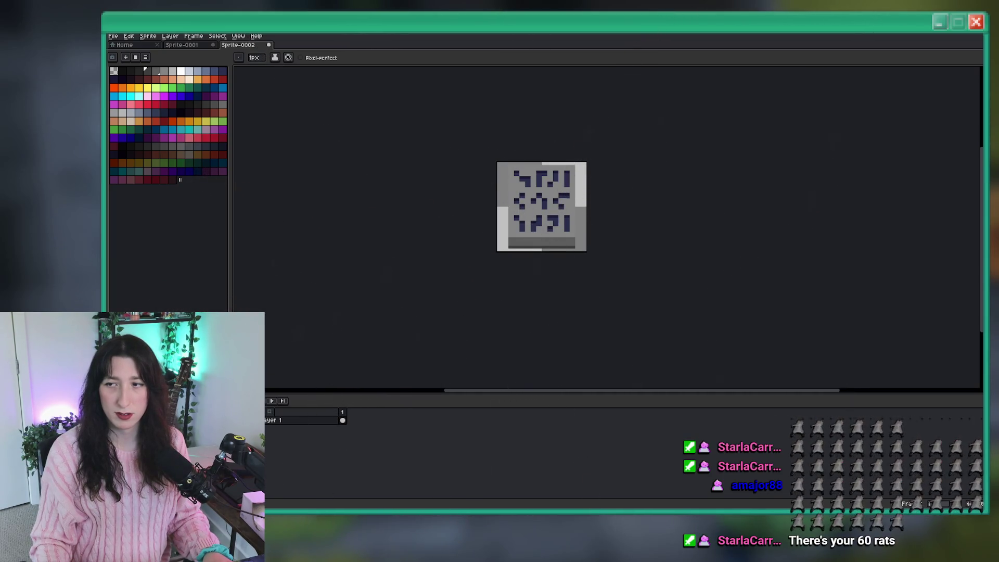
key("alt+Tab")
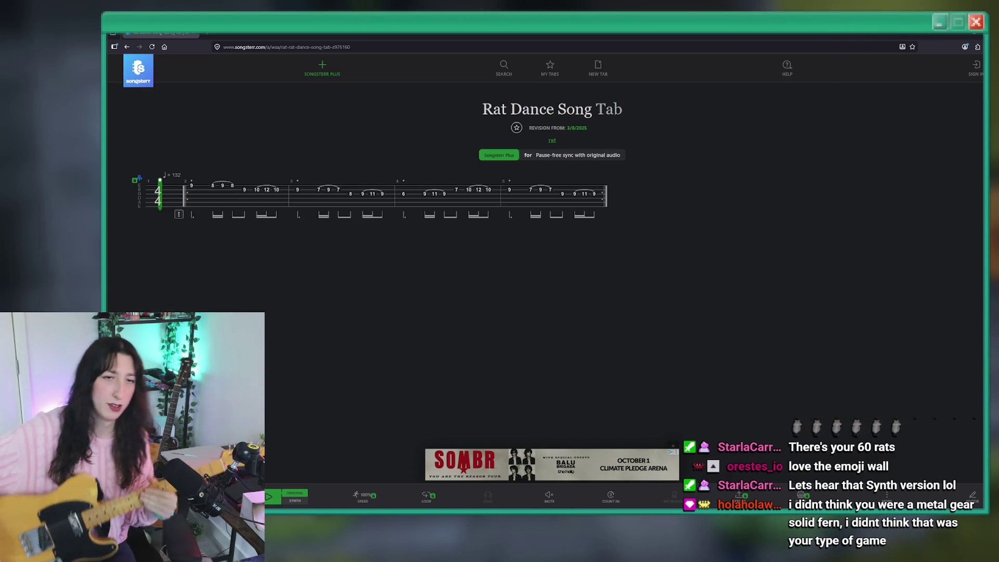
- Play the Rat Dance Song tab's opening bars and pause around bar 3
left_click(269, 497)
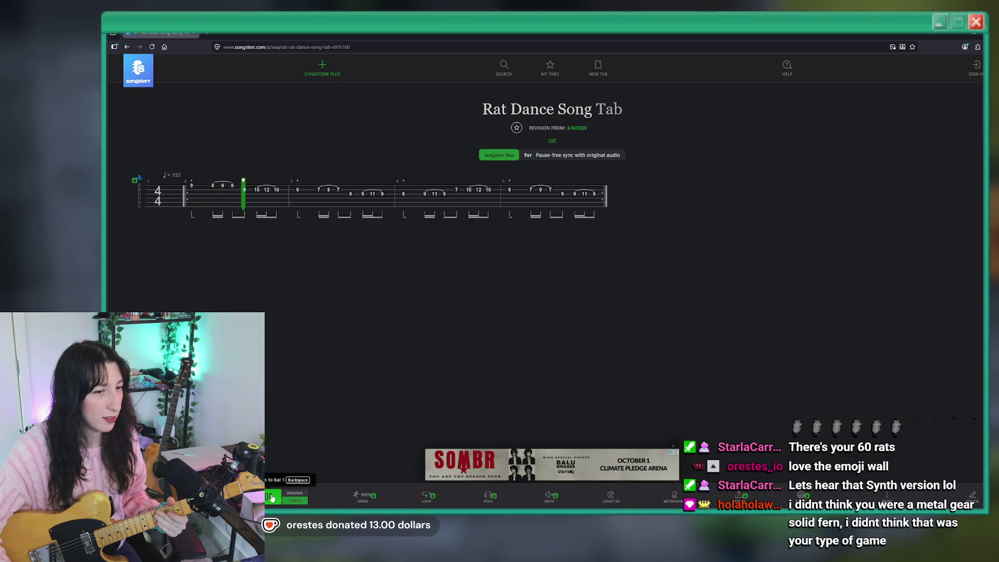
left_click(271, 499)
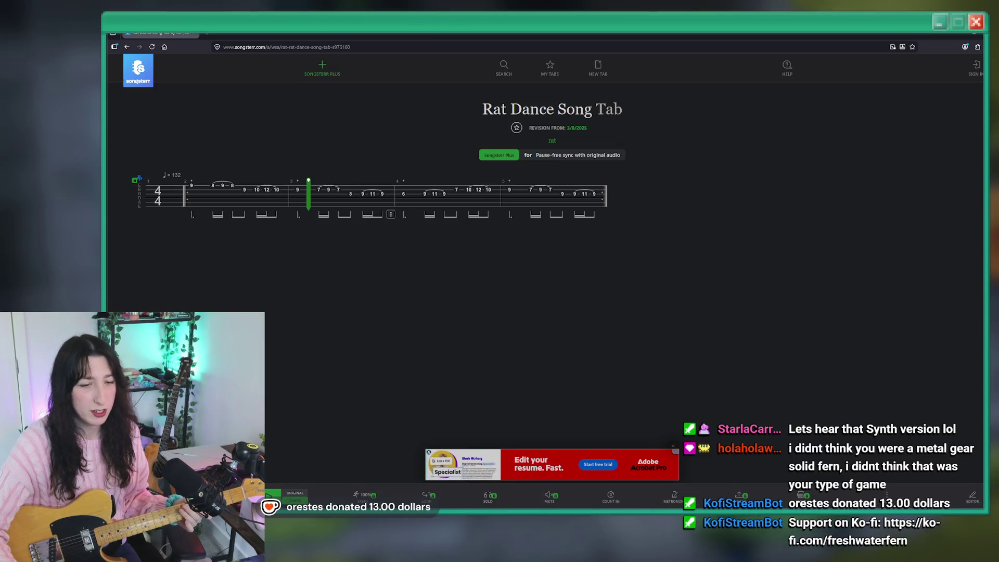
key("super")
- Launch Guitar Rig 6, filter presets by 'hot', and load Tight and Chunky
type("gui")
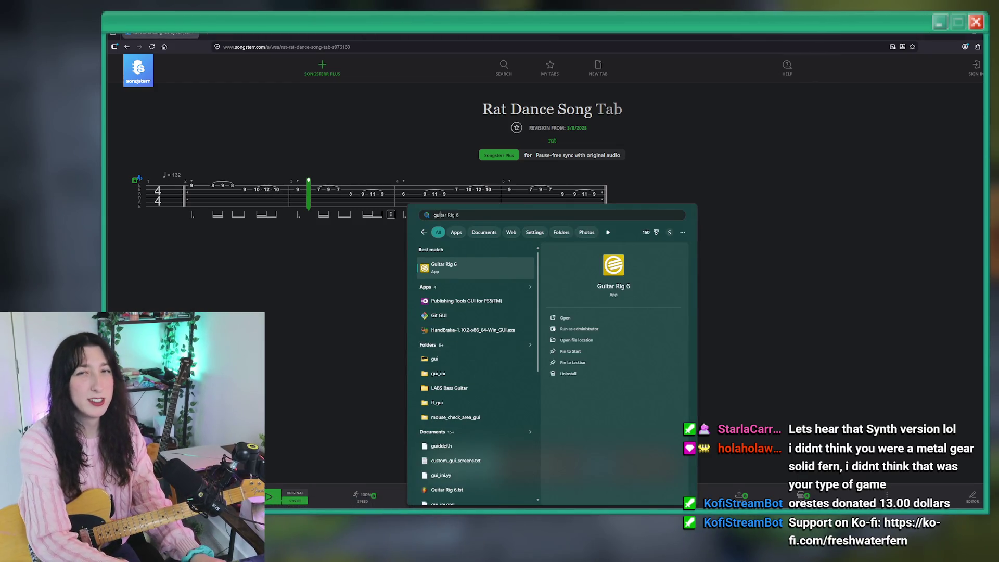
key("Return")
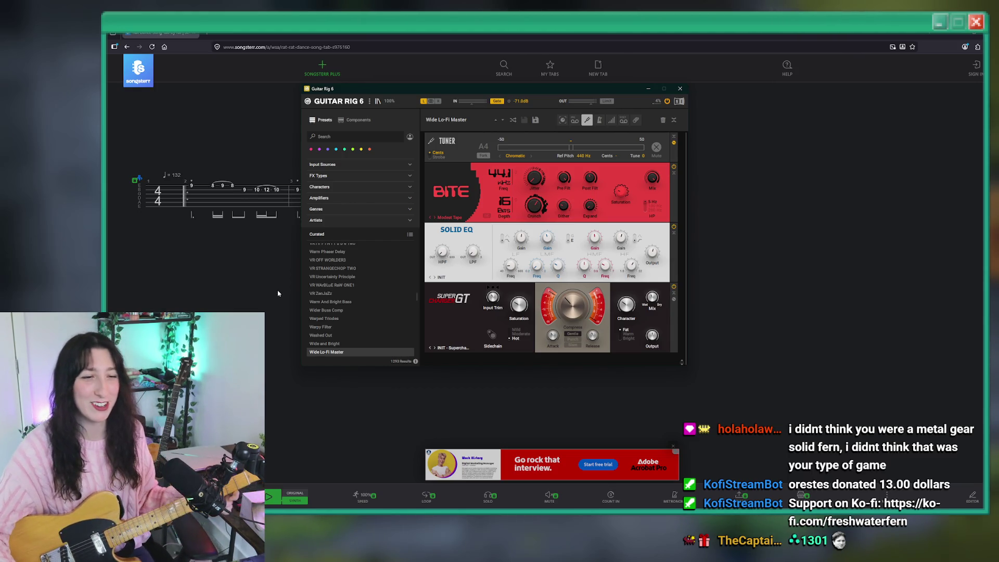
left_click(346, 137)
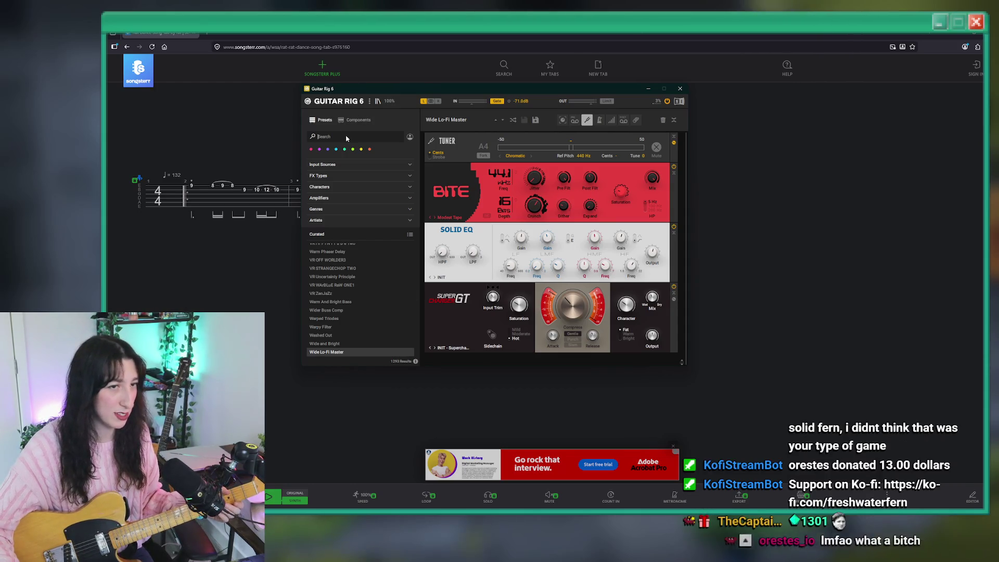
type("hot")
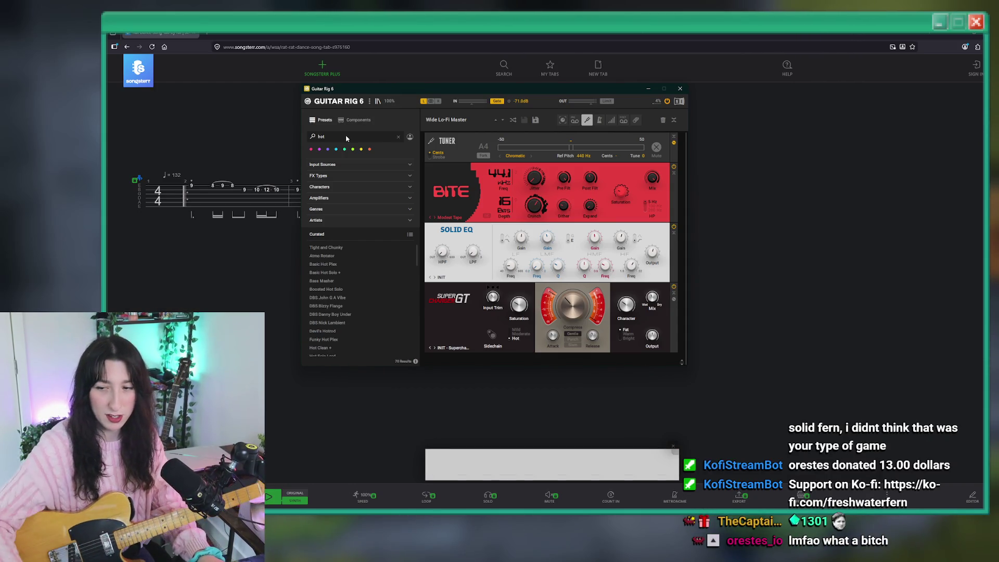
left_click(326, 248)
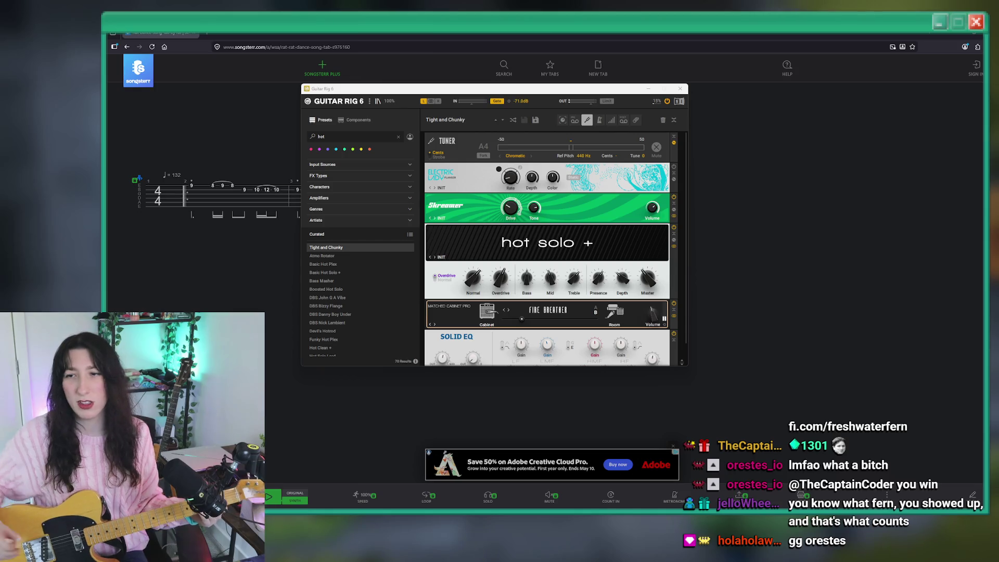
key("alt+Tab")
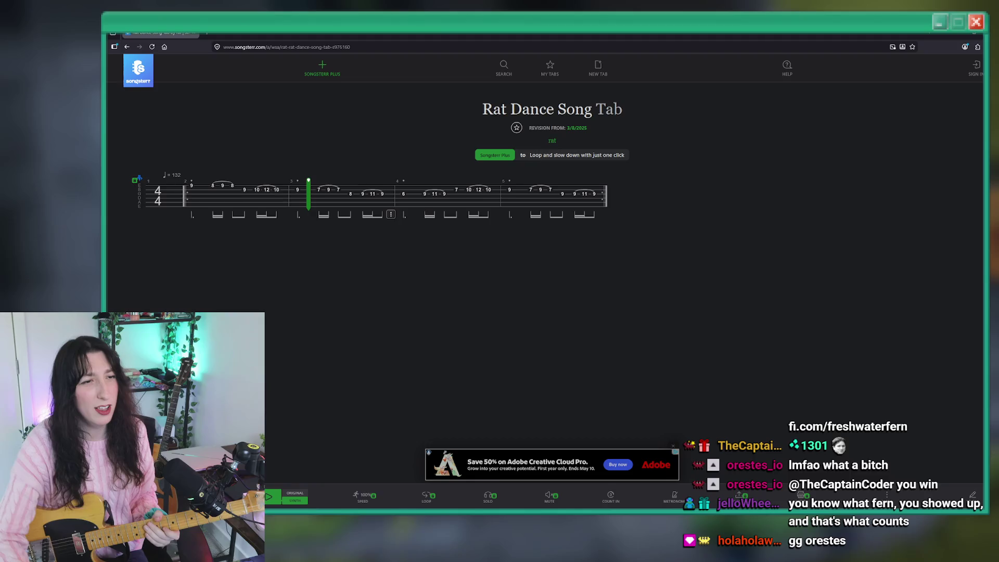
- Restart the tab from its first note, zoom the page to 133%, and play from bar 2
left_click(187, 194)
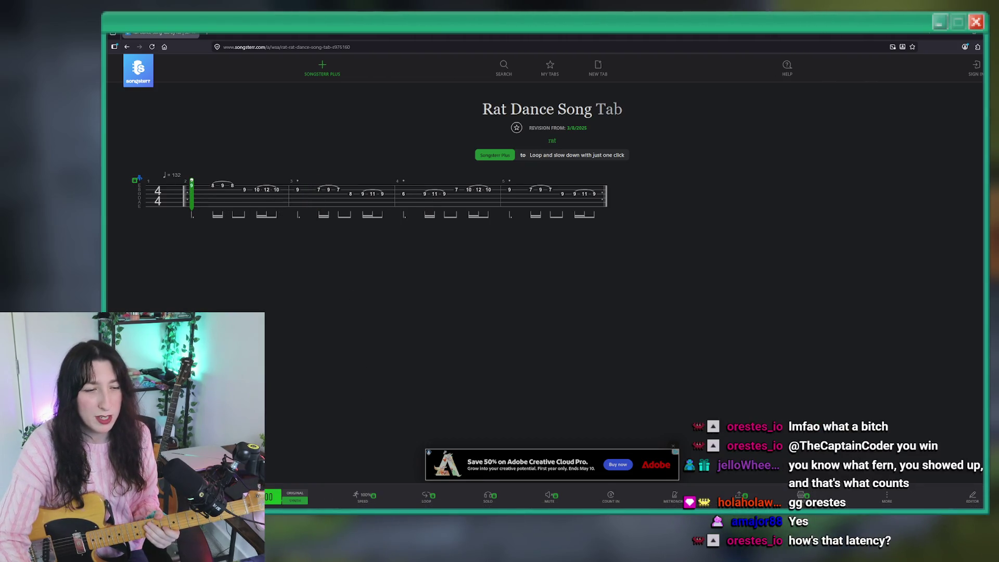
key("space")
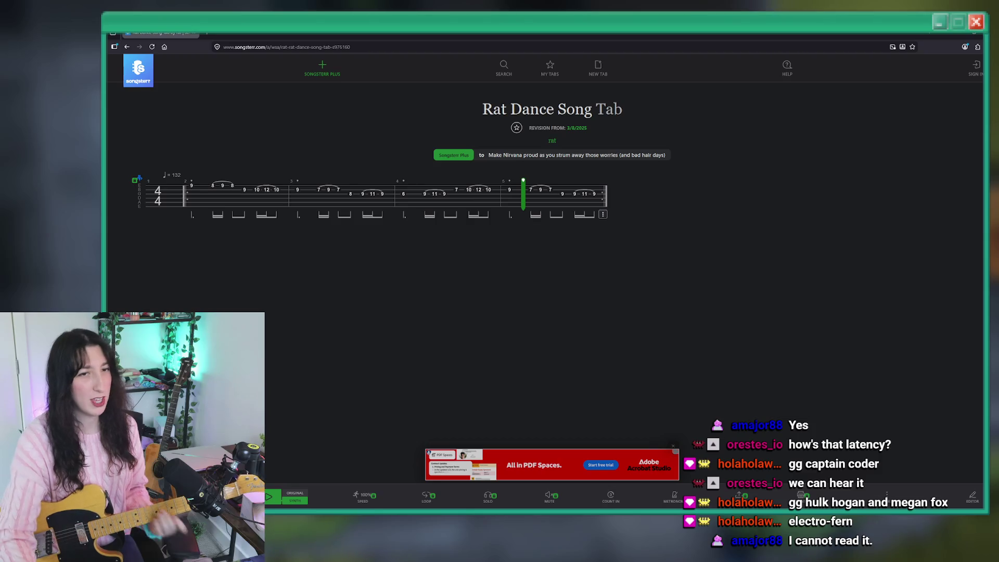
middle_click(244, 272)
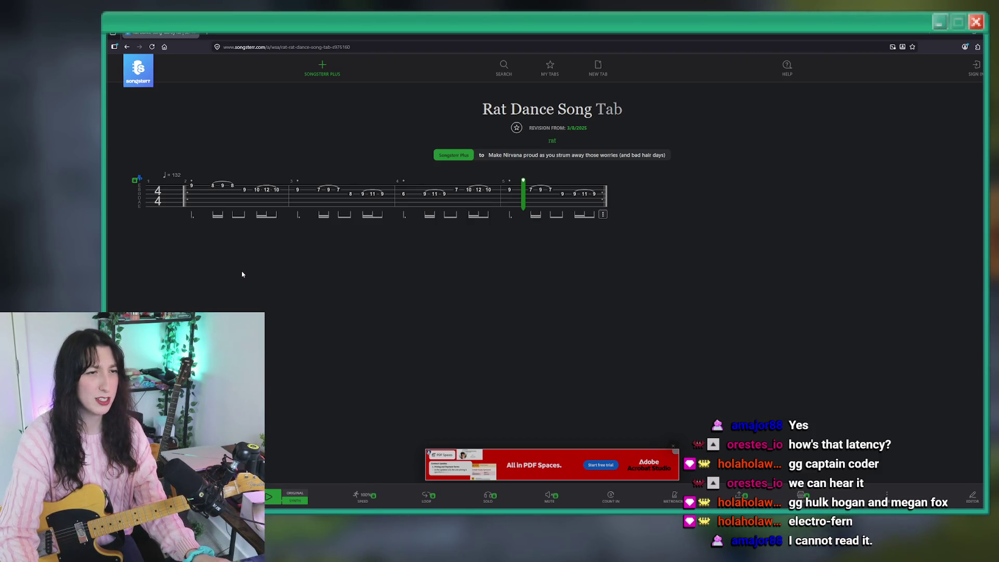
key("ctrl+plus")
key("ctrl+plus")
key("ctrl+plus")
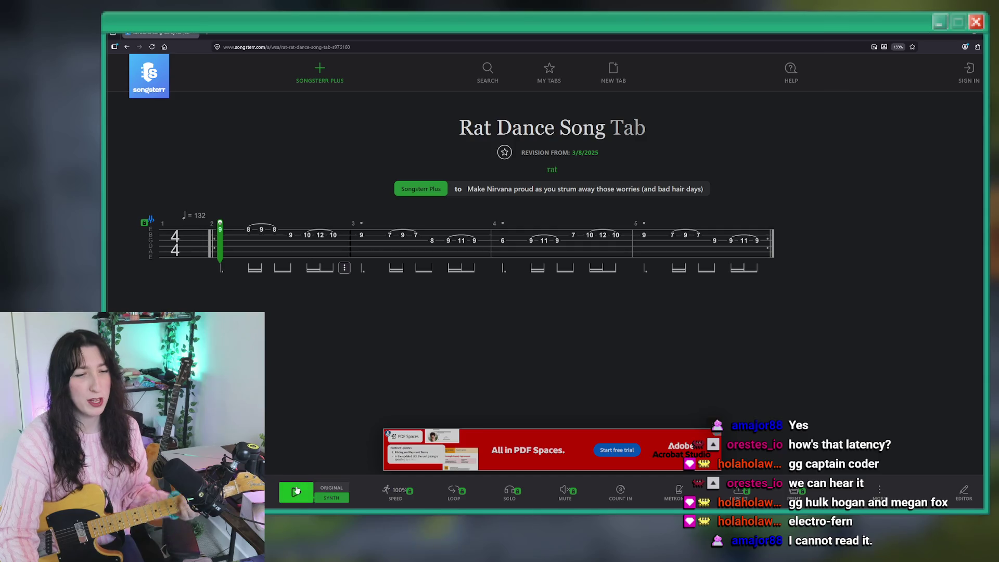
left_click(296, 490)
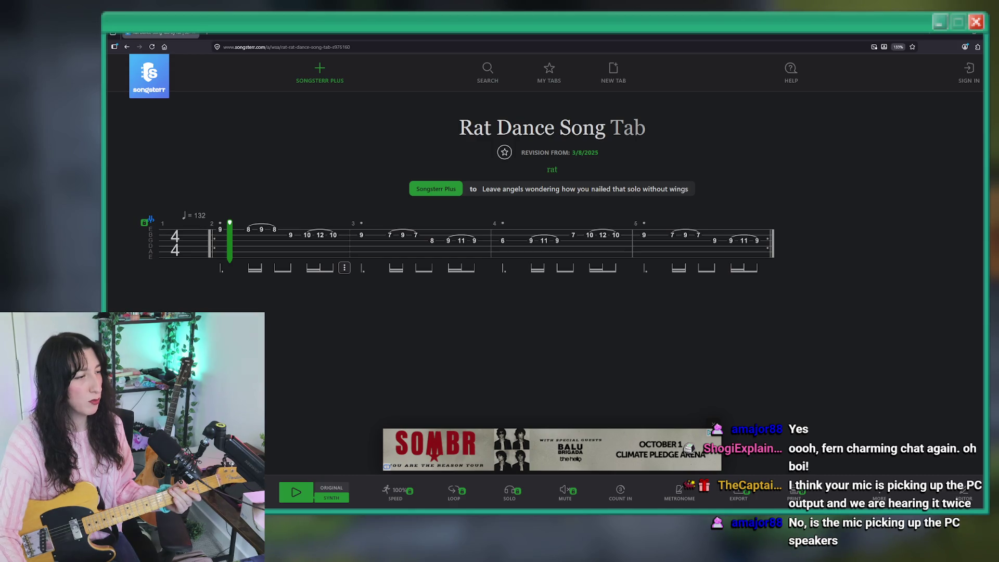
key("alt+Tab")
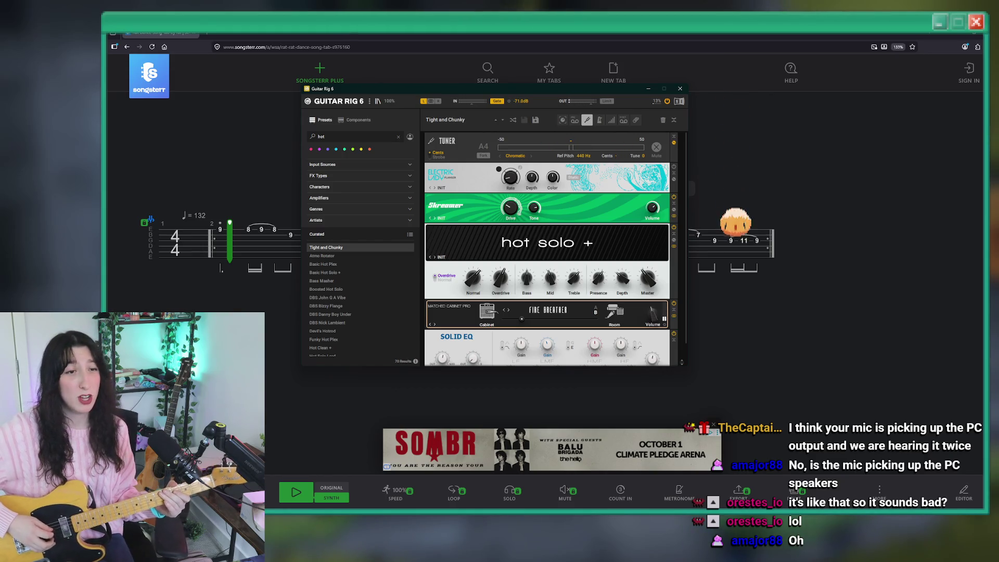
key("alt+Tab")
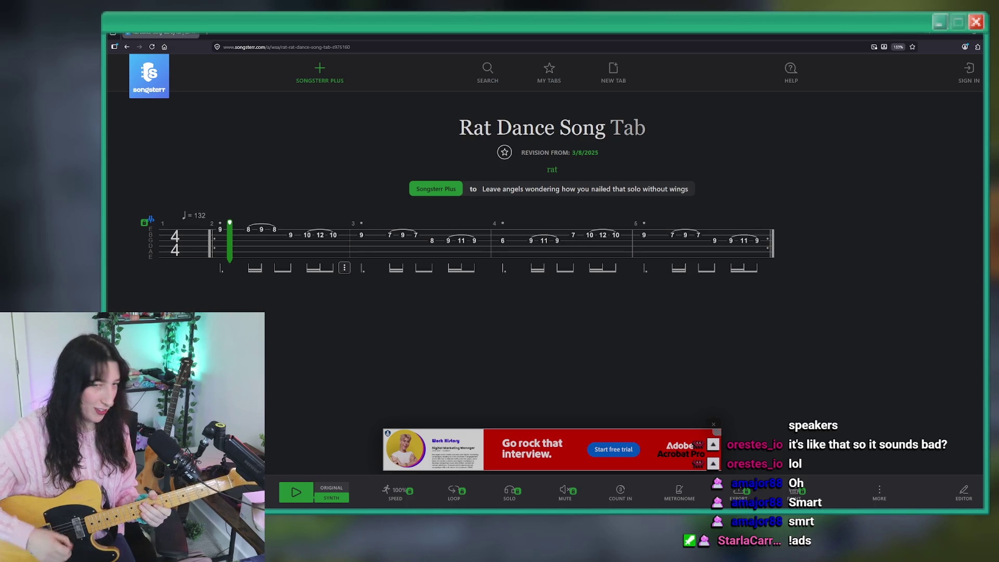
- Play the Rat Dance tab from the beginning and pause it at bar 4
left_click(180, 239)
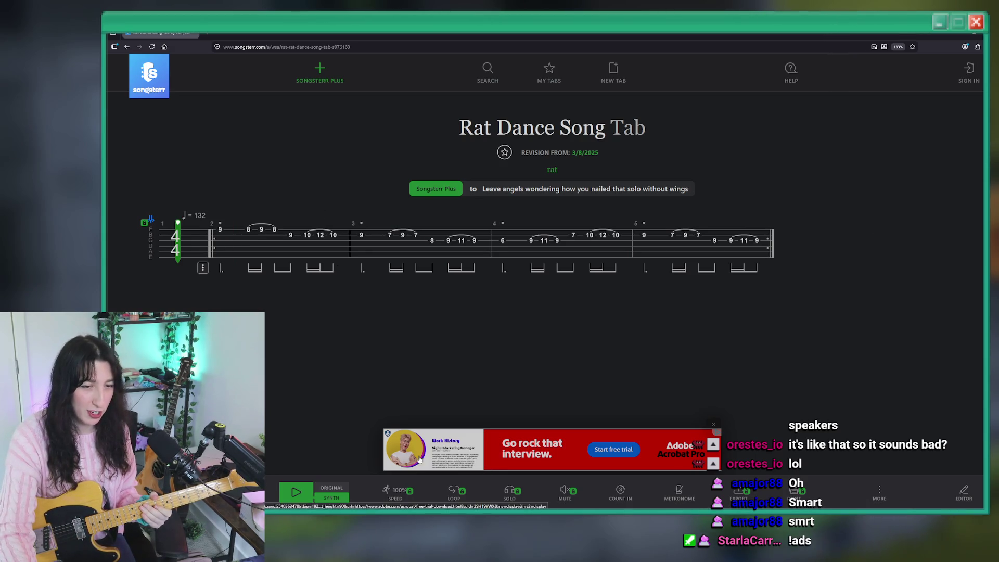
left_click(296, 492)
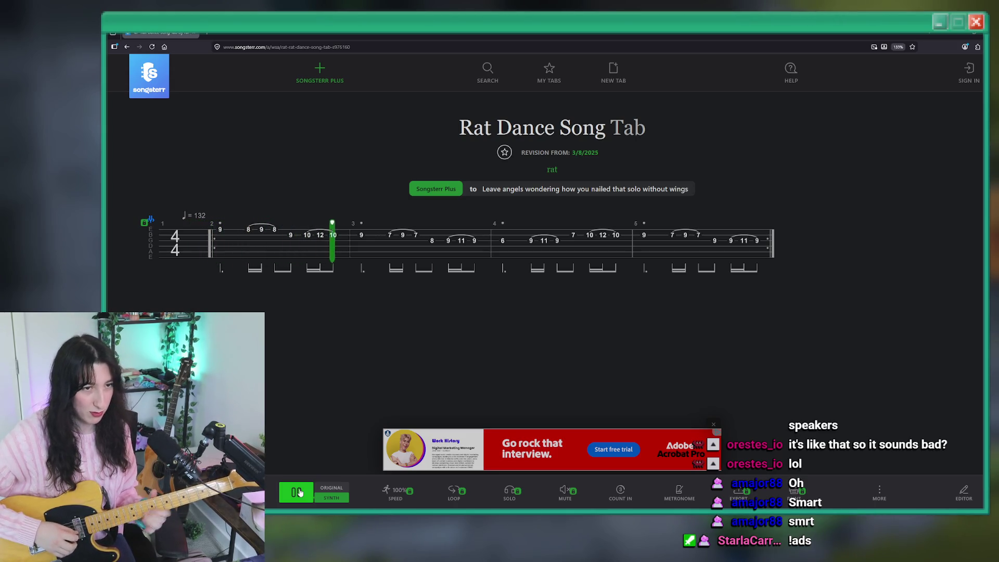
left_click(287, 496)
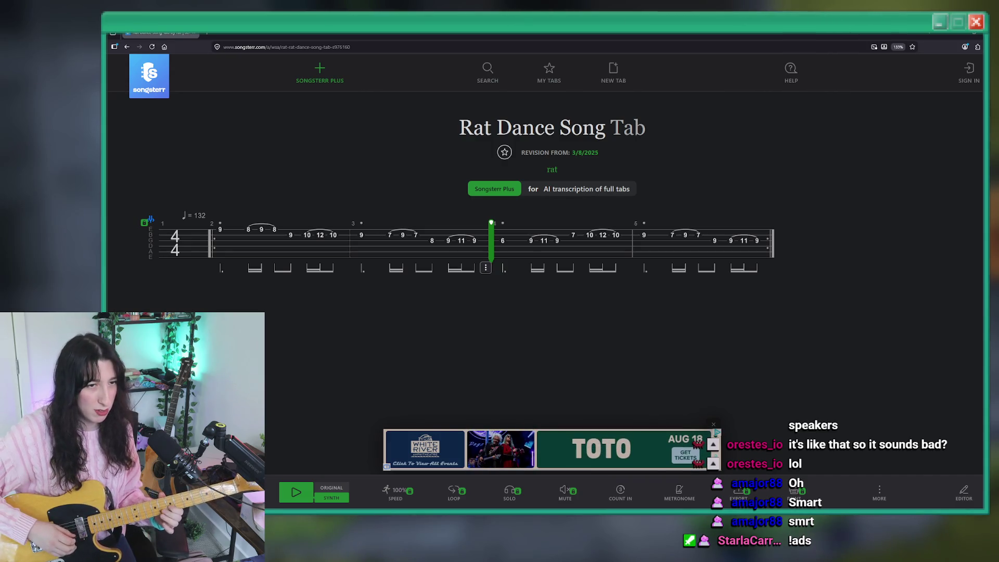
- Replay the Rat Dance tab from bar 1, then stop playback partway through bar 2
left_click(195, 208)
left_click(296, 493)
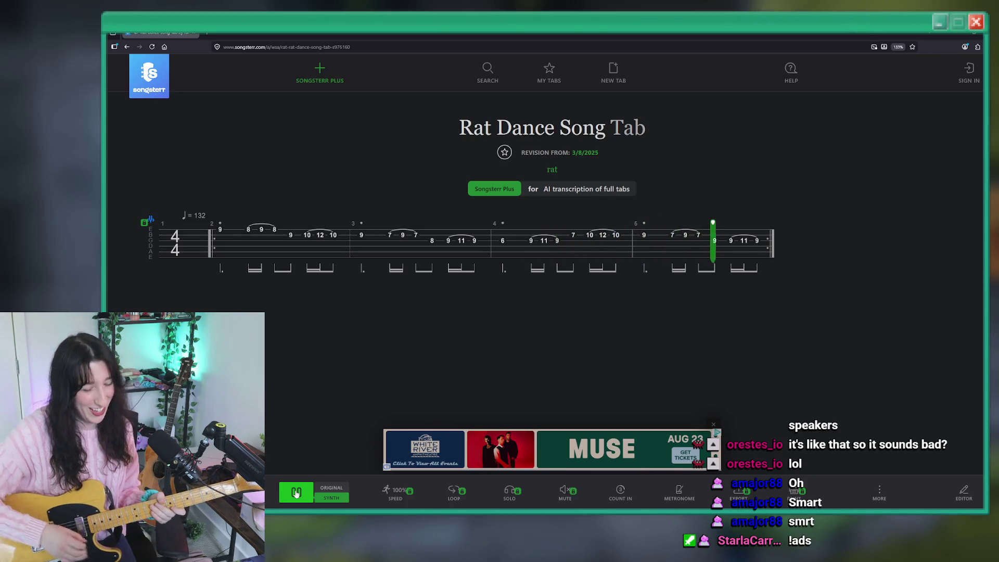
left_click(296, 492)
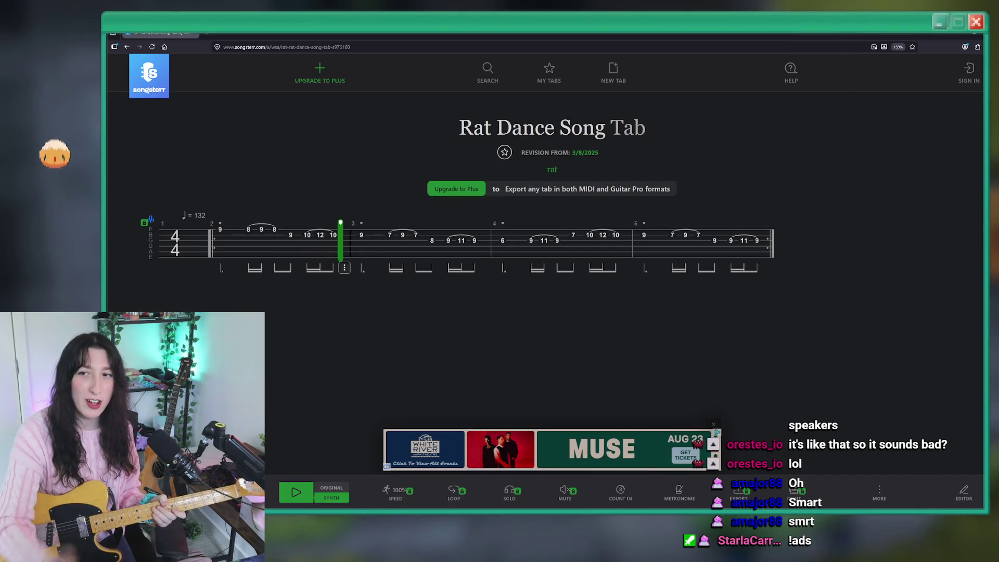
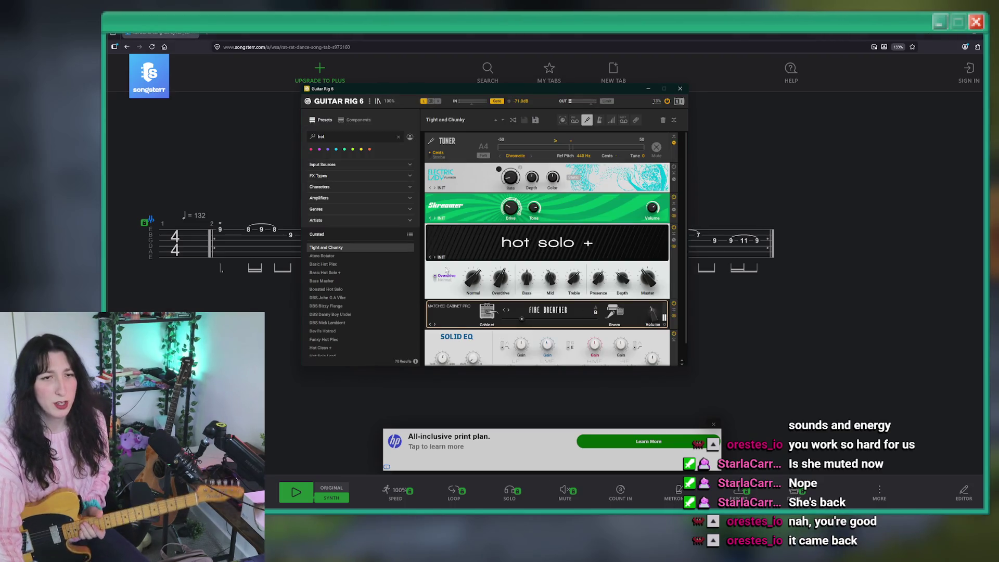
- Toggle the tuner and its Mute on and off, then swap the tuner for the metronome
left_click(587, 122)
left_click(587, 122)
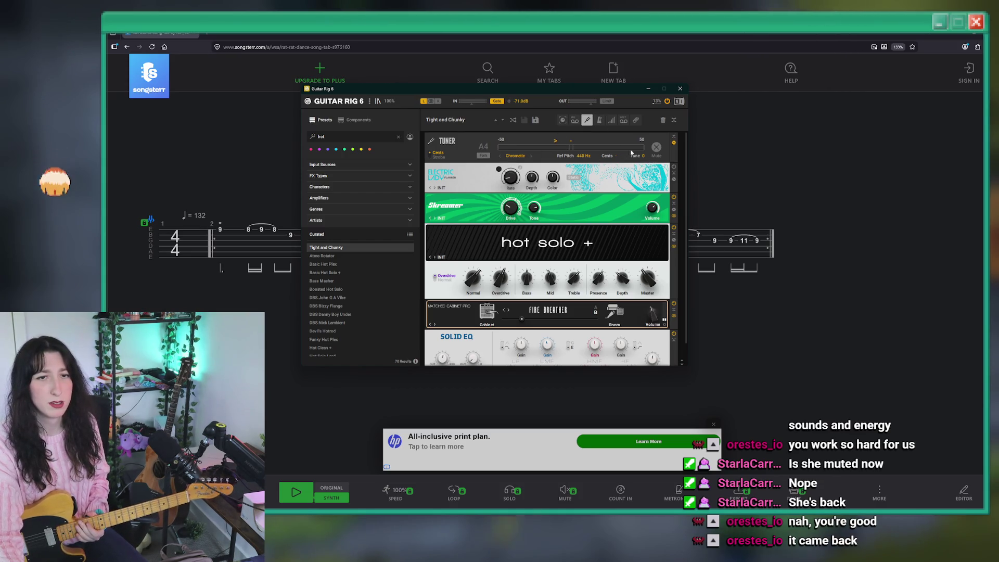
left_click(656, 148)
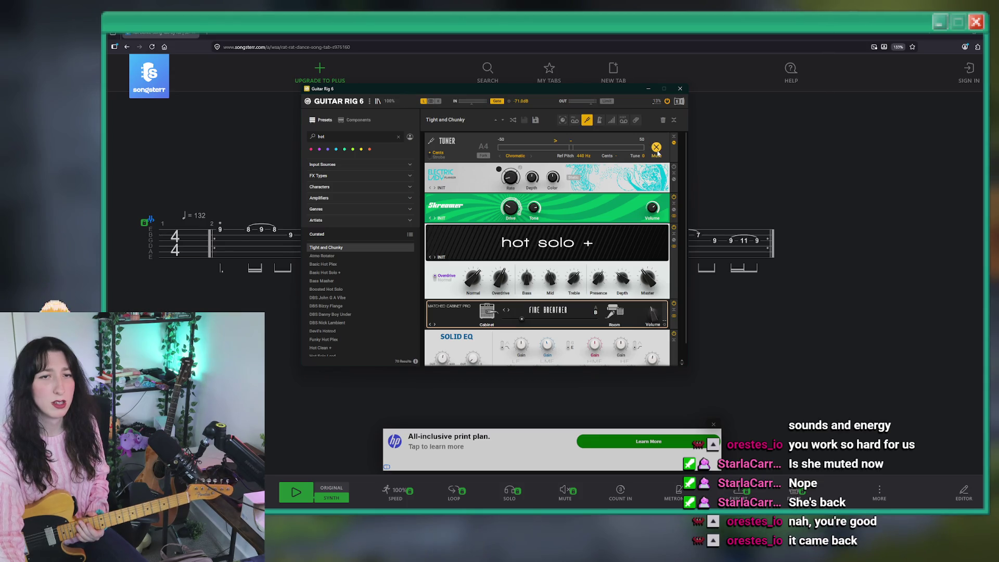
left_click(656, 149)
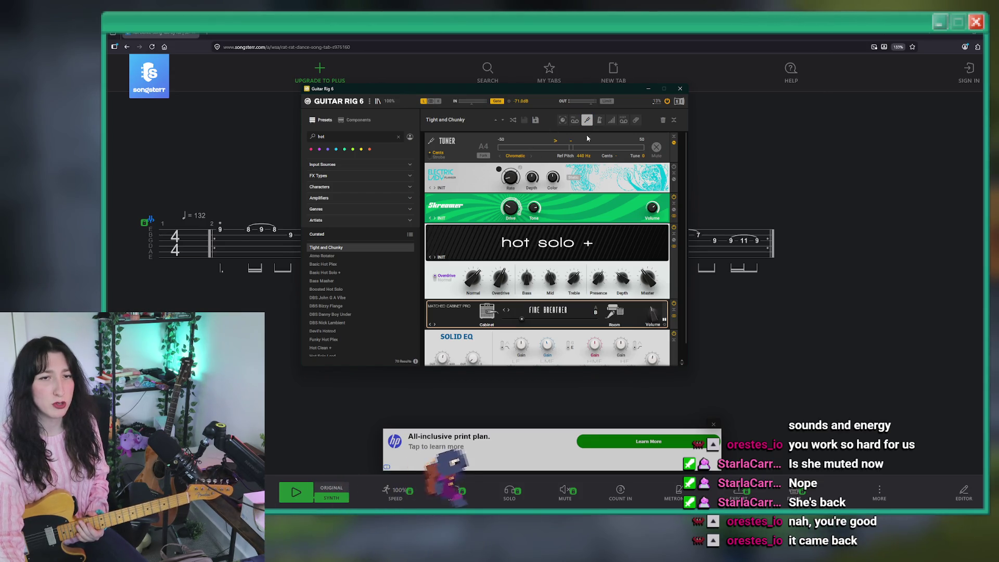
left_click(587, 120)
left_click(599, 120)
- Unmute the metronome, set its tempo to 141 BPM, then remove it from the rack
left_click(643, 147)
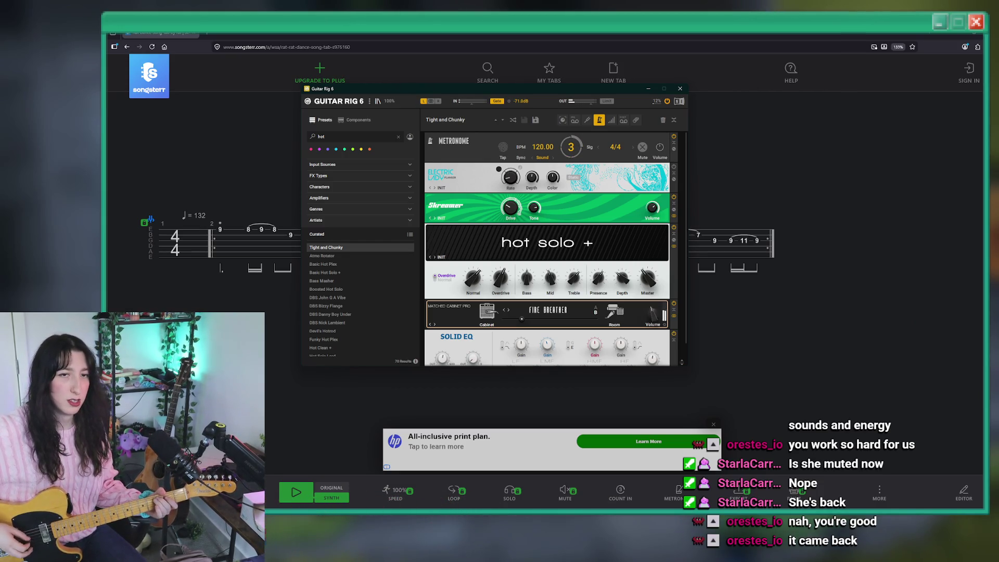
left_click_drag(542, 147, 556, 147)
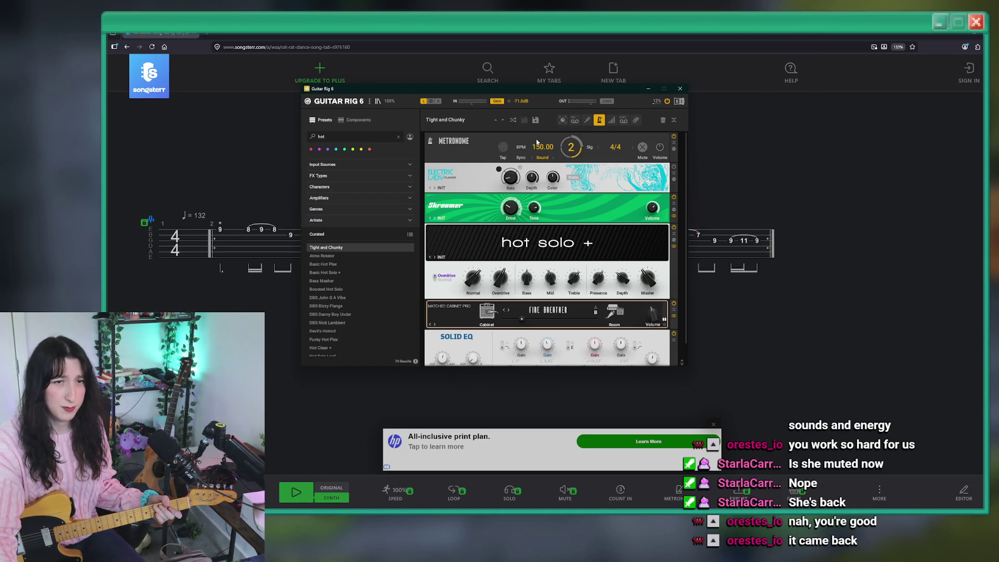
left_click_drag(537, 142, 556, 147)
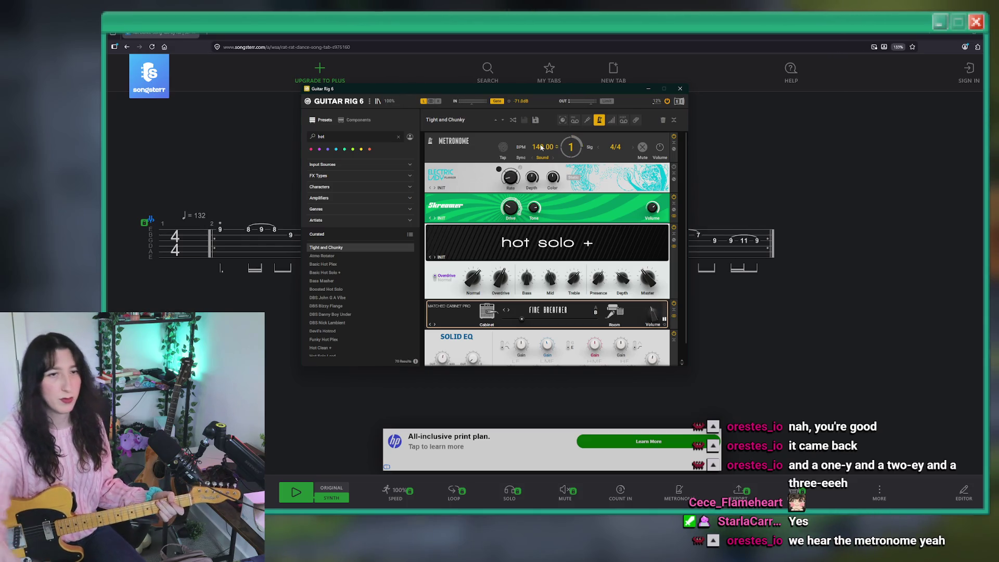
left_click(599, 119)
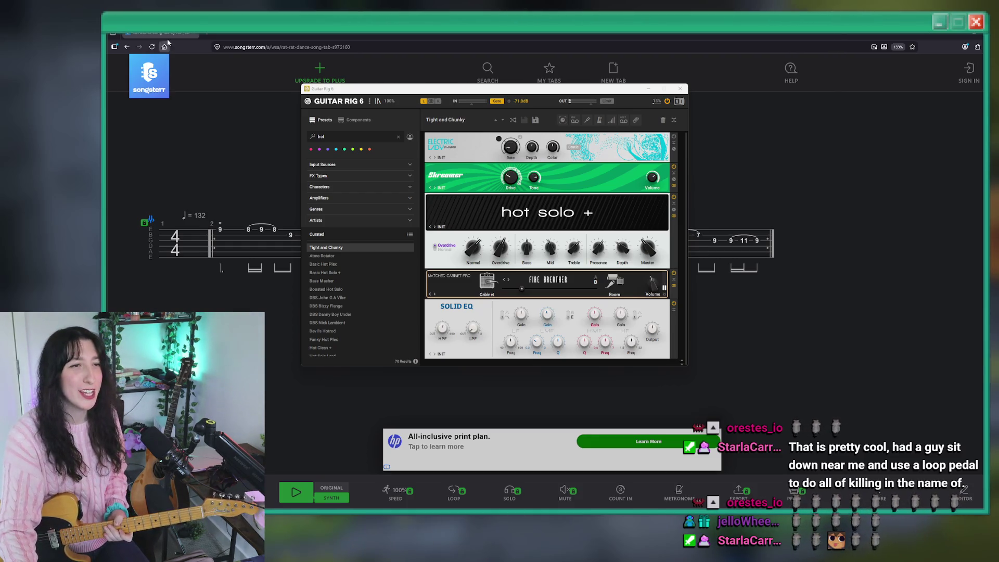
- Search presets for 'jazz', load Basic Jazz Amp, then close the Guitar Rig window
key("alt+Tab")
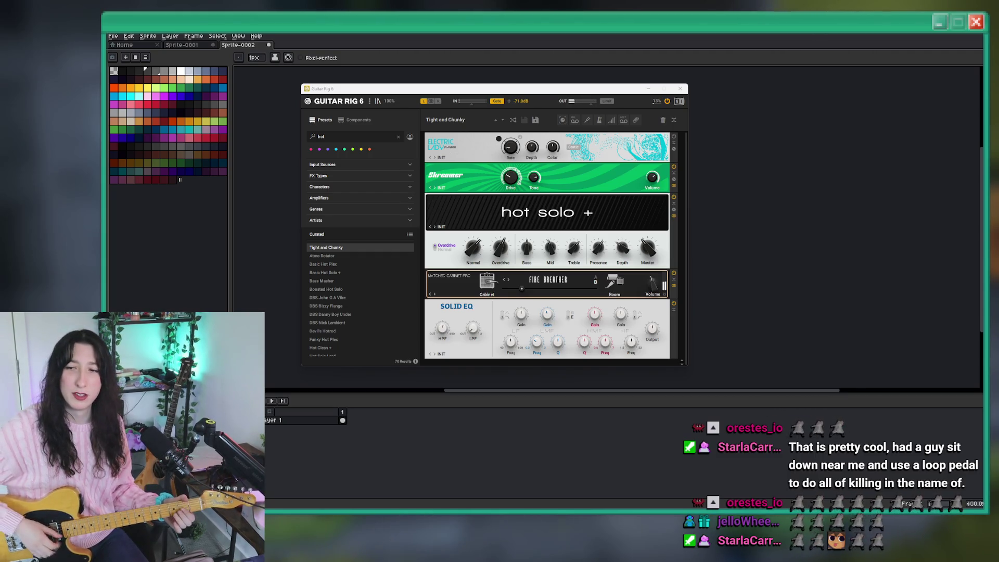
left_click(363, 136)
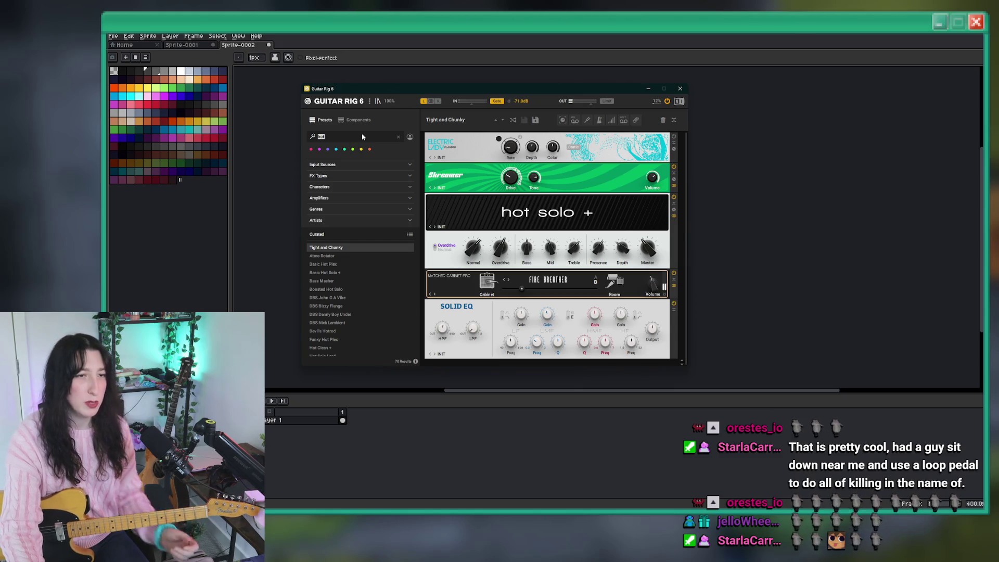
type("clean")
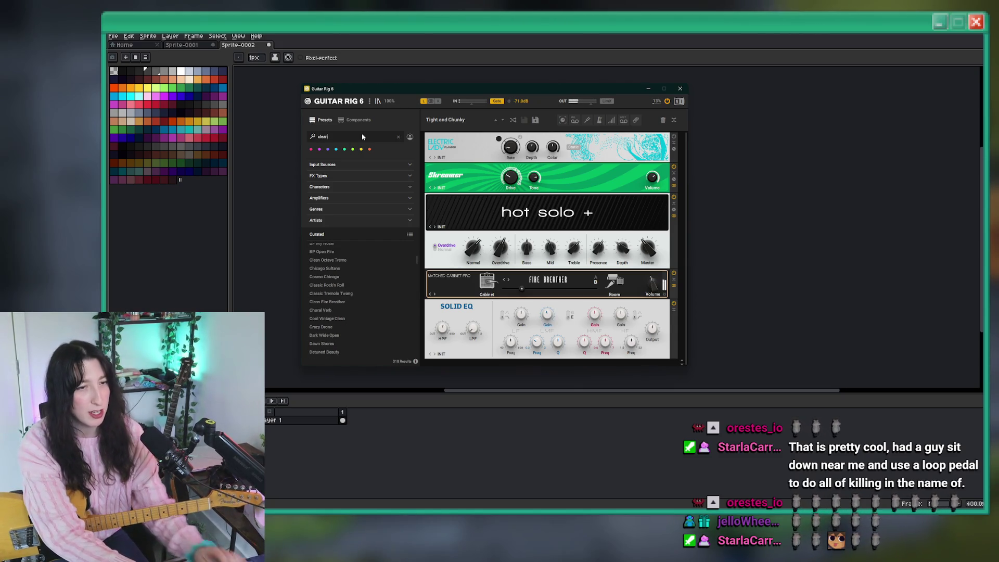
scroll(359, 312, "up", 2)
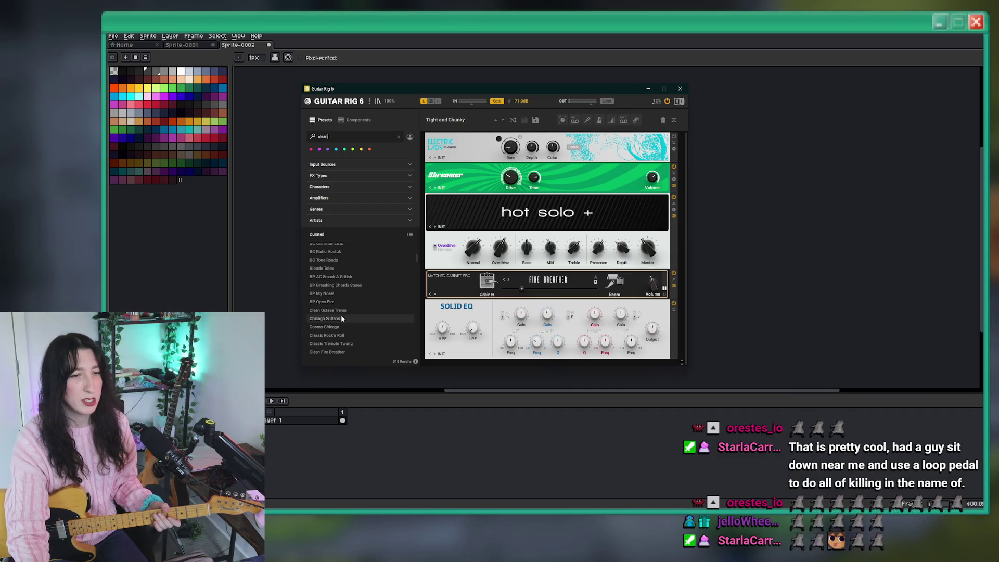
double_click(324, 137)
type("jazz")
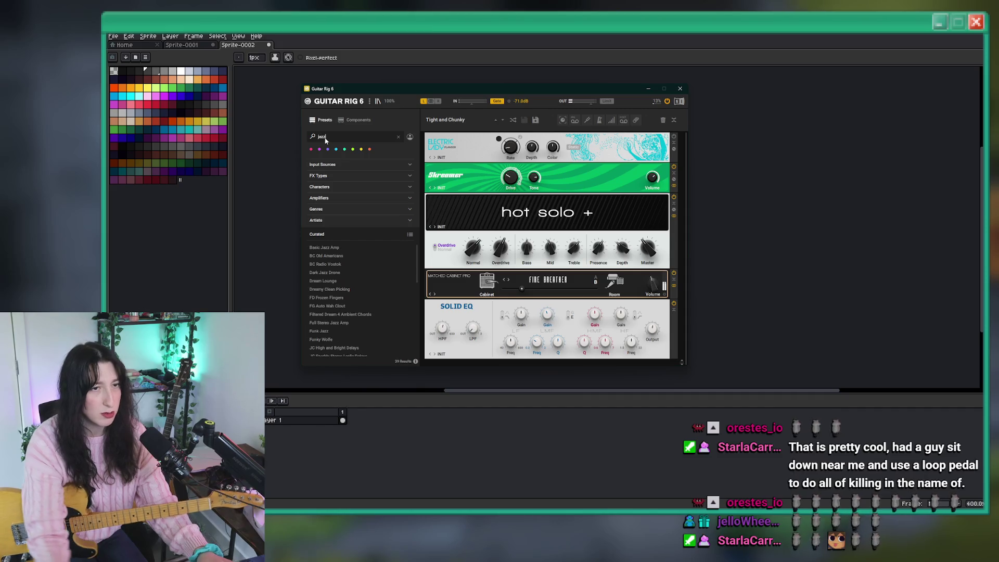
left_click(366, 250)
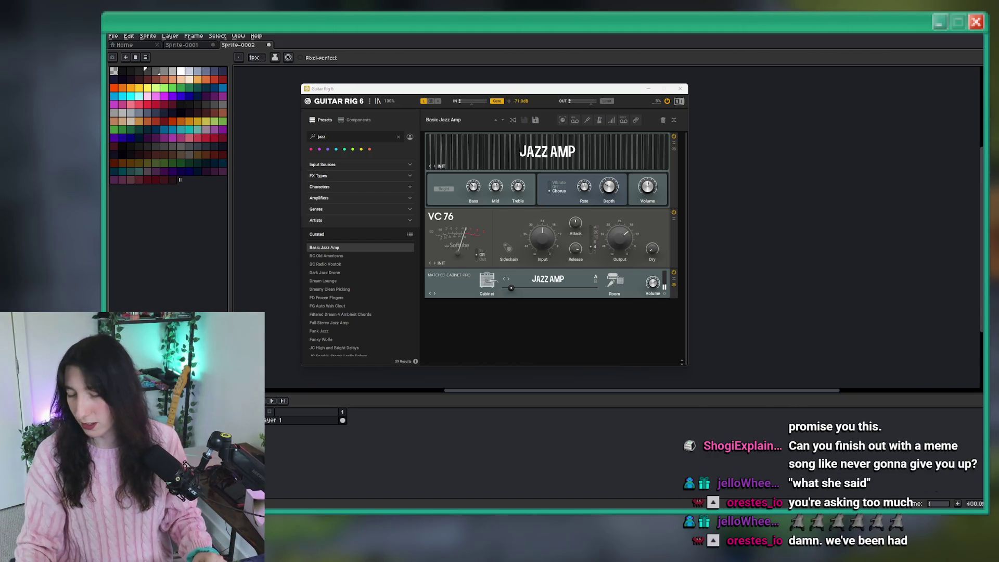
left_click(683, 88)
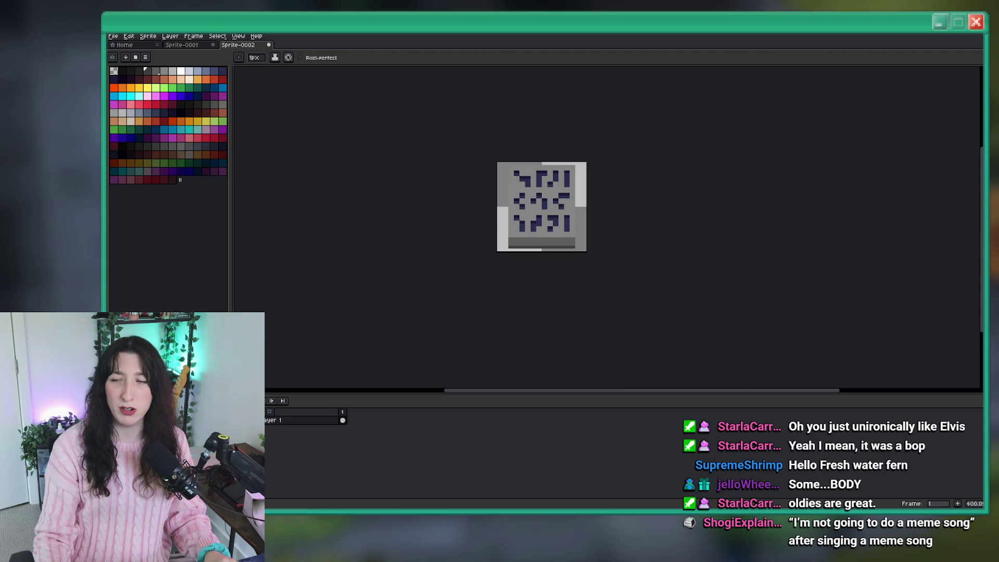
- Switch from Aseprite over to the browser window
key("alt+Tab")
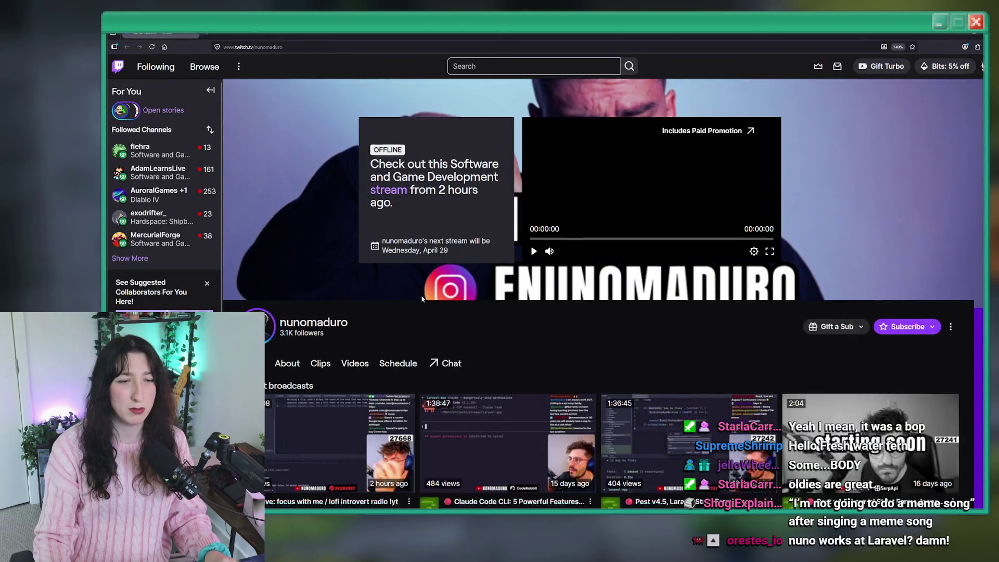
- Open the followed channel's most recent broadcast from its Recent broadcasts list
scroll(422, 298, "down", 3)
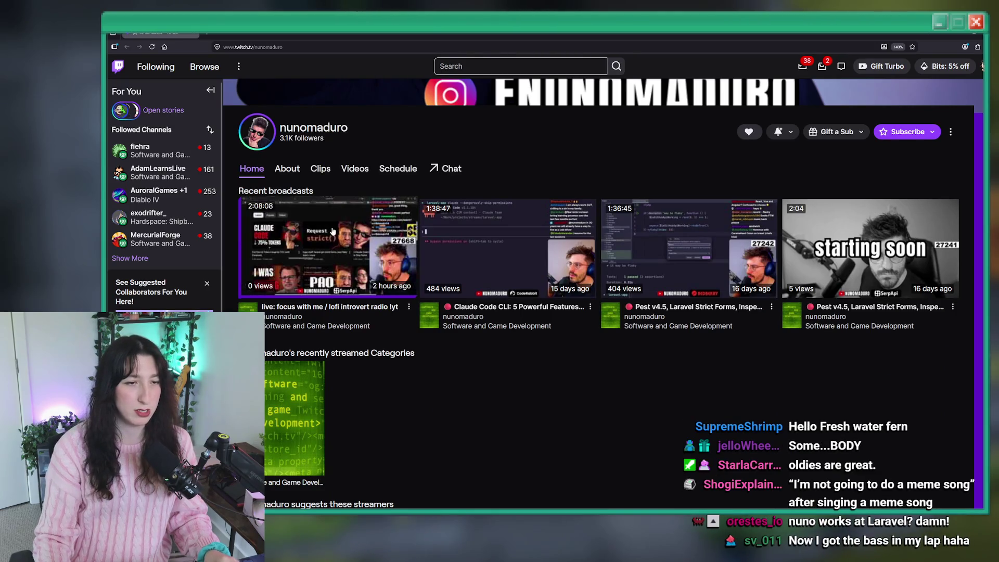
left_click(333, 231)
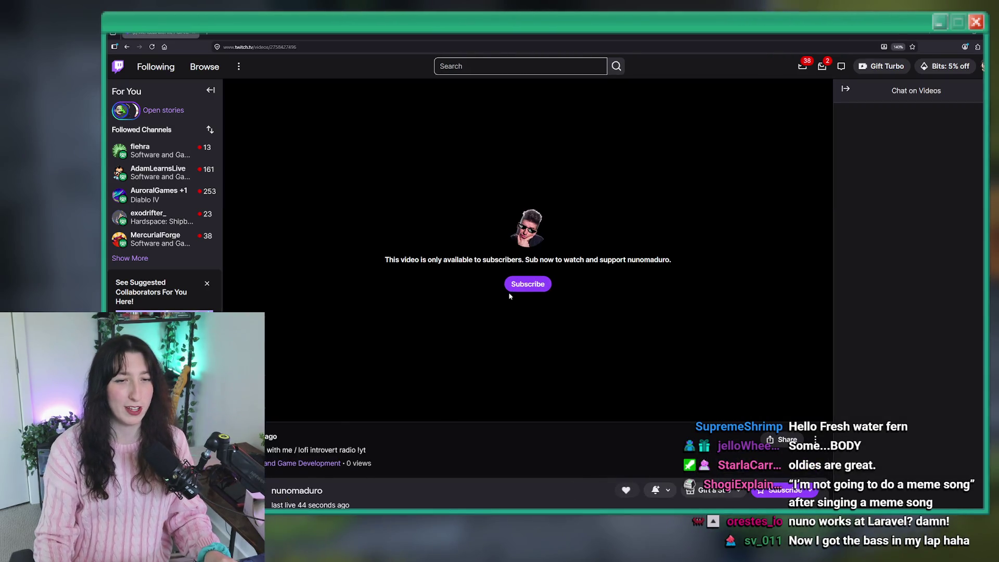
scroll(500, 298, "down", 5)
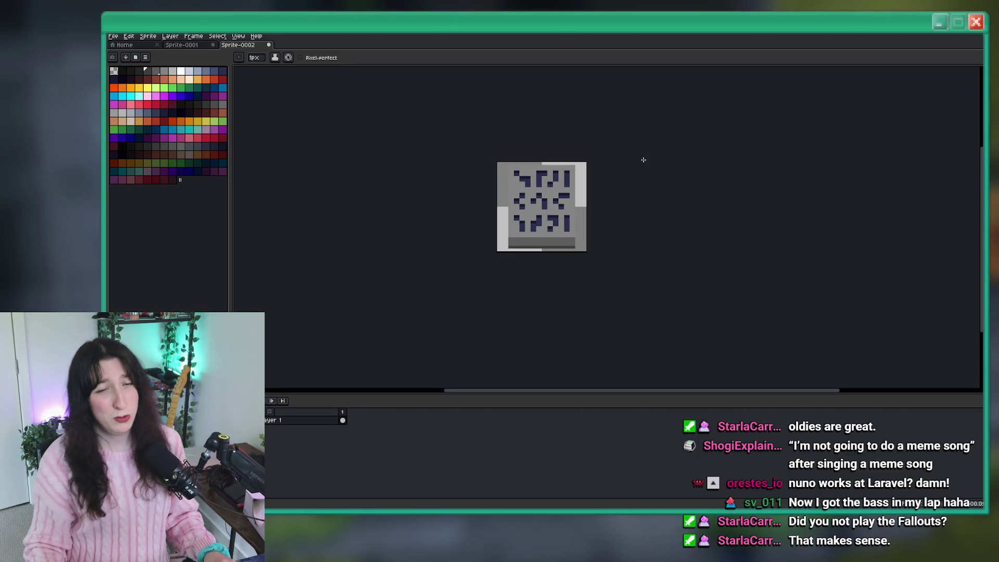
- Sample colours with the eyedropper to touch up the tablet's glyph pixels
scroll(471, 200, "up", 4)
scroll(472, 200, "down", 2)
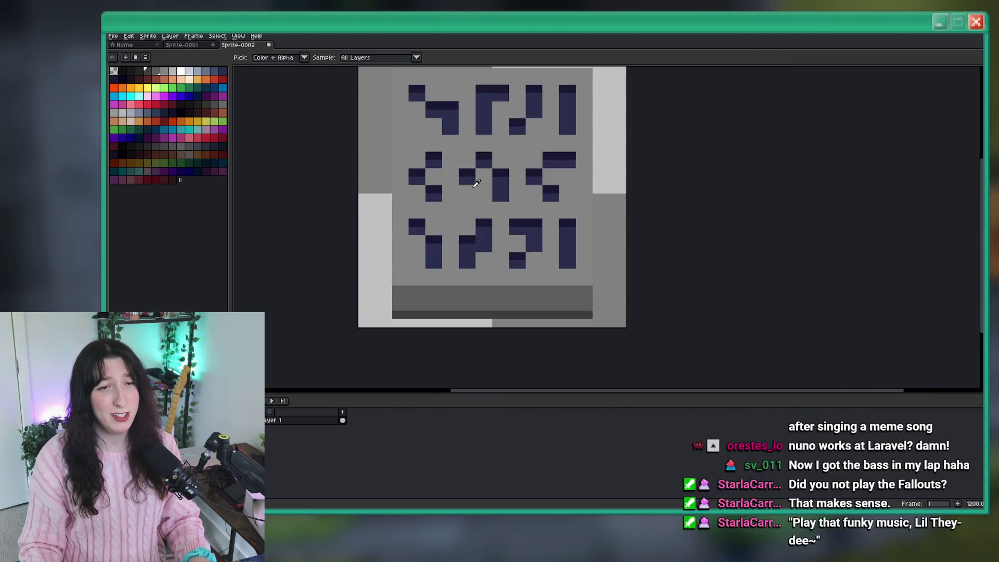
key("i")
mouse_move(495, 145)
left_mouse_down()
mouse_move(422, 154)
mouse_move(408, 84)
mouse_move(378, 123)
mouse_move(379, 151)
mouse_move(324, 151)
left_mouse_up()
scroll(408, 149, "up", 1)
scroll(408, 151, "down", 2)
scroll(408, 151, "up", 2)
scroll(408, 84, "down", 1)
scroll(408, 86, "down", 1)
scroll(397, 111, "up", 2)
scroll(390, 119, "up", 1)
- Draw a light-grey highlight along the tablet's top edge and add a new Layer 2
key("b")
key("i")
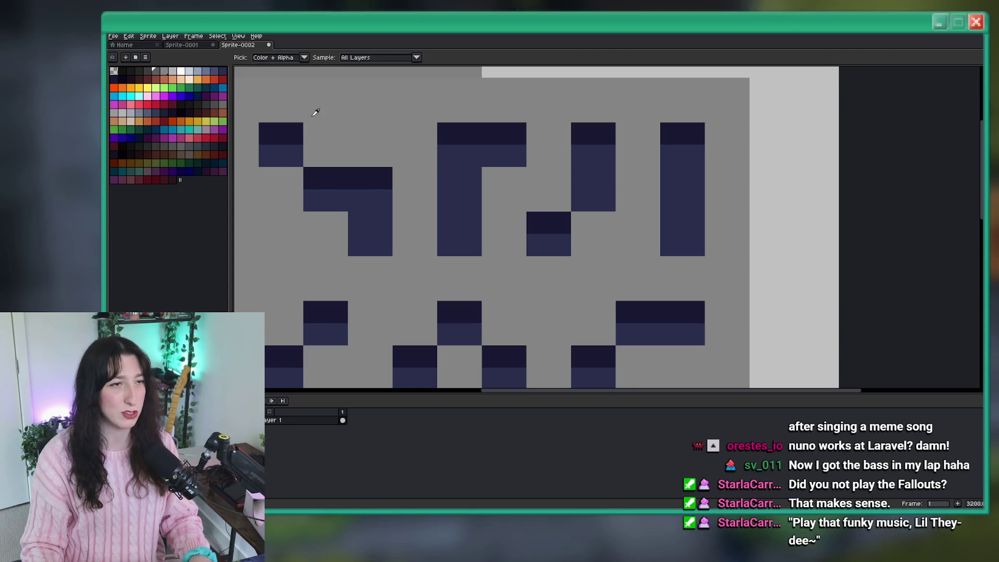
left_click(184, 74)
key("b")
mouse_move(412, 138)
left_mouse_down()
mouse_move(413, 187)
mouse_move(423, 138)
left_mouse_up()
scroll(424, 138, "down", 2)
key("shift+n")
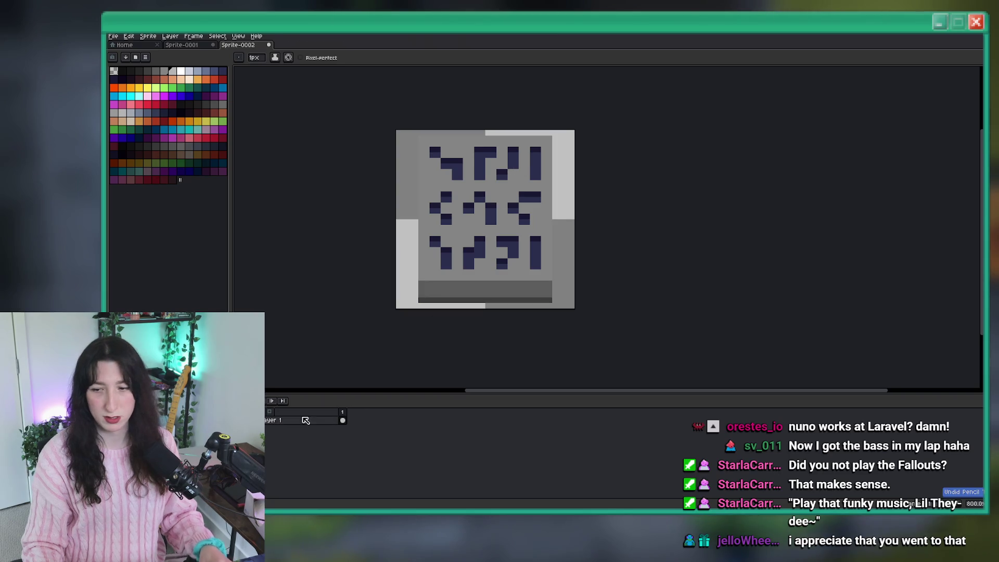
- Move Layer 2 below Layer 1 and fill the background behind the tablet with near-black
left_click(302, 420)
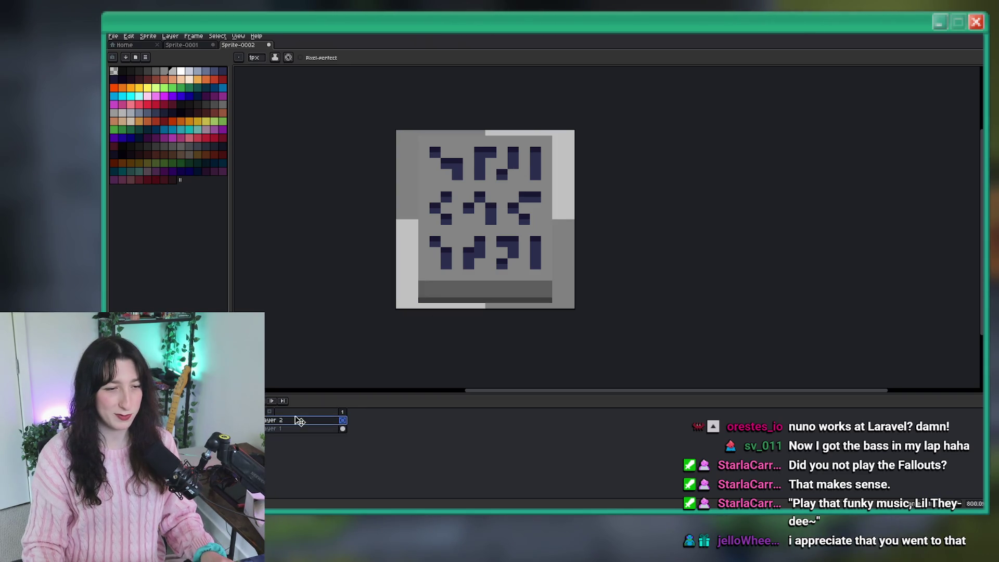
left_click_drag(298, 435, 299, 434)
key("g")
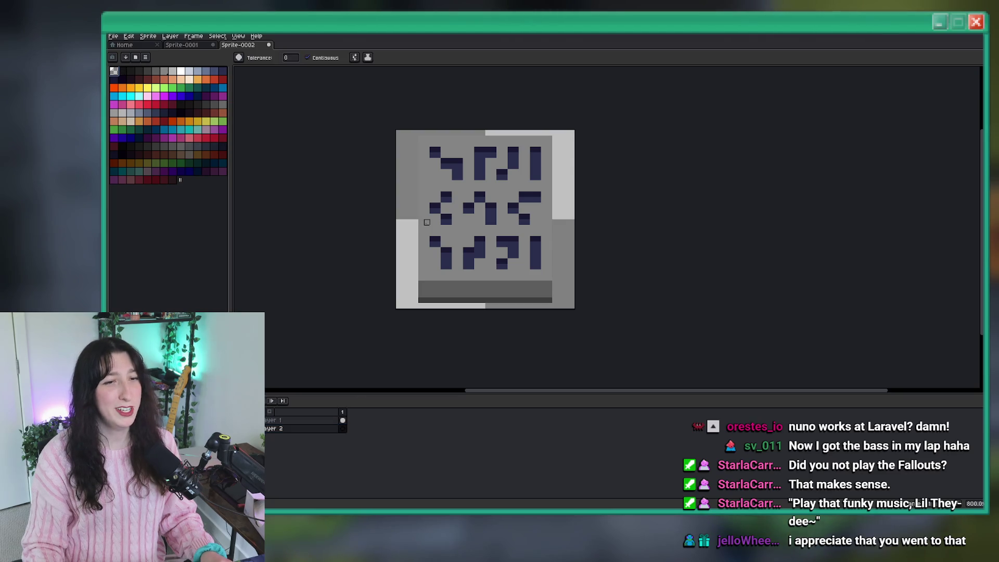
scroll(427, 222, "right", 3)
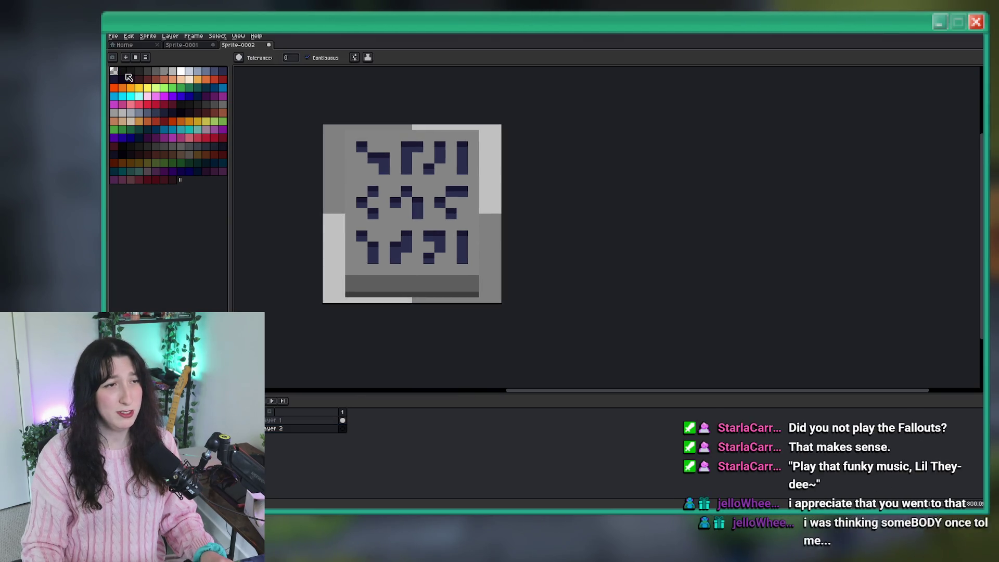
left_click(297, 179)
- On Layer 1, paint light-grey highlights on the tablet's top-left corner and left edge, undoing the last edit
key("Up")
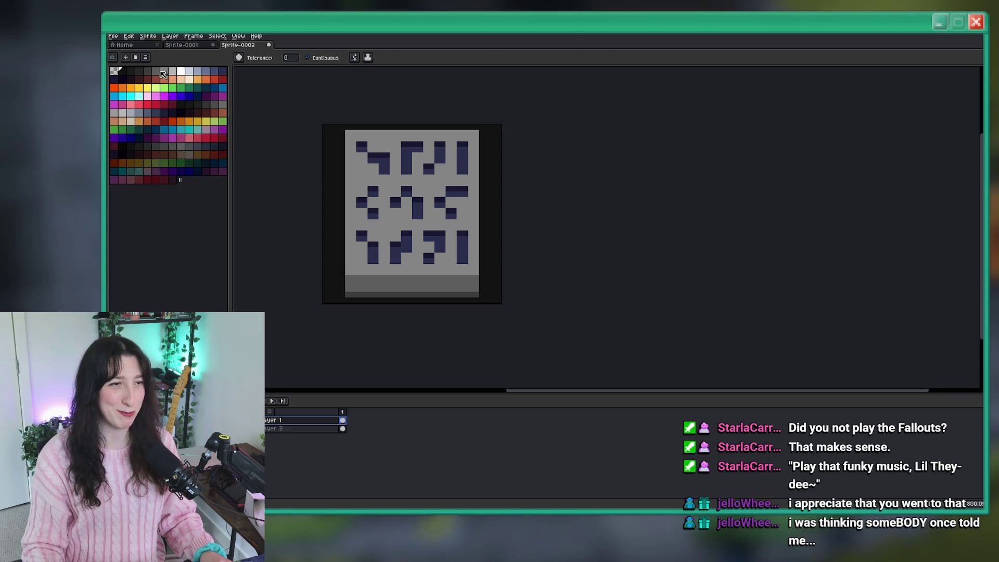
left_click(157, 72)
scroll(240, 99, "up", 3)
key("b")
left_click(182, 73)
mouse_move(367, 102)
left_mouse_down()
mouse_move(367, 147)
mouse_move(557, 125)
left_mouse_up()
scroll(387, 124, "down", 3)
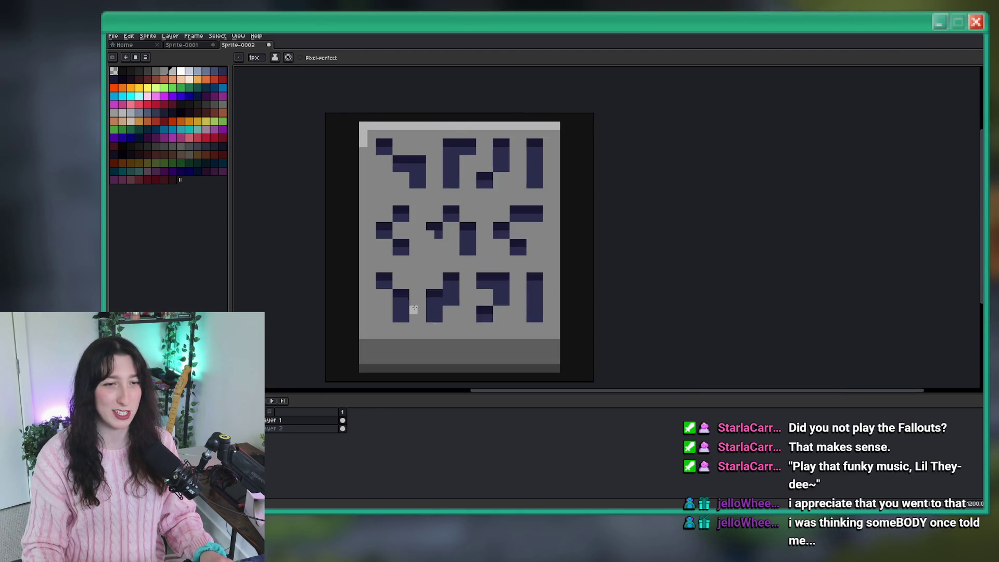
left_click_drag(363, 147, 364, 325)
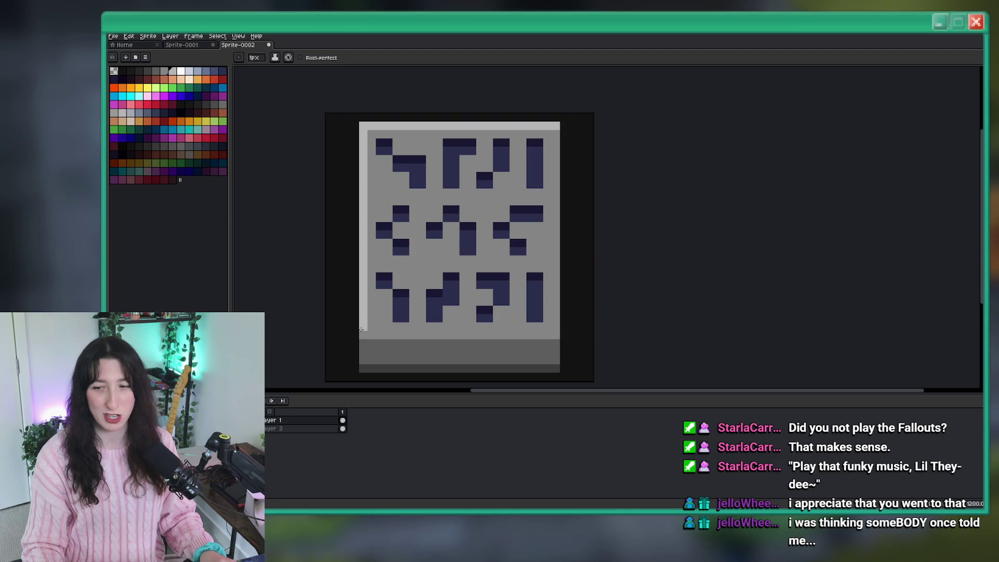
scroll(361, 335, "down", 4)
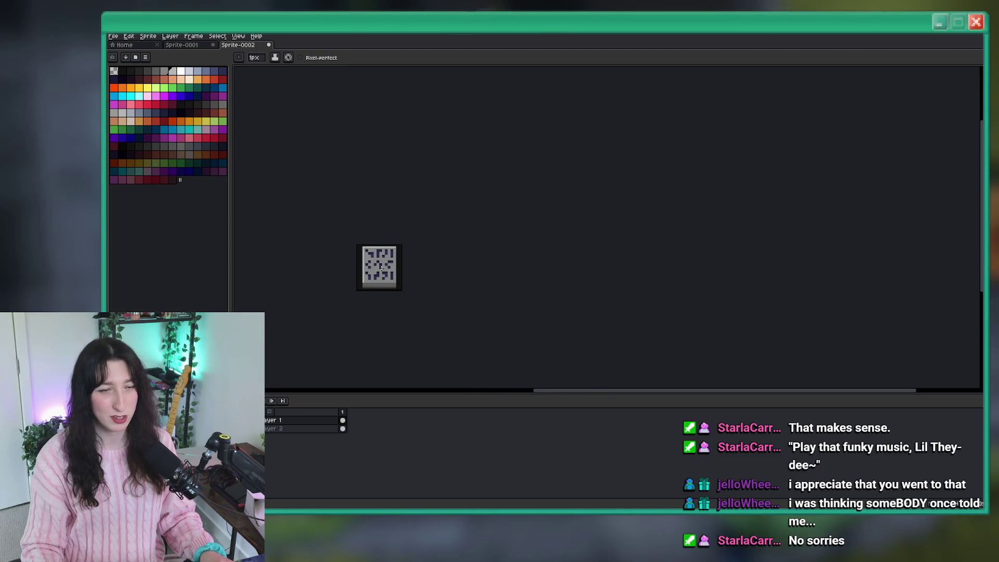
scroll(396, 328, "up", 2)
key("v")
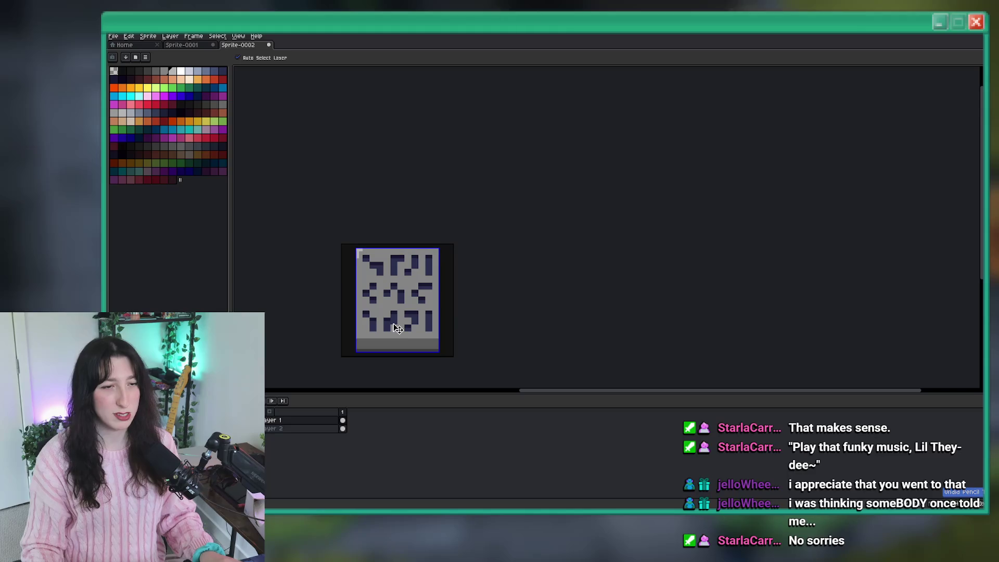
scroll(396, 328, "down", 3)
key("b")
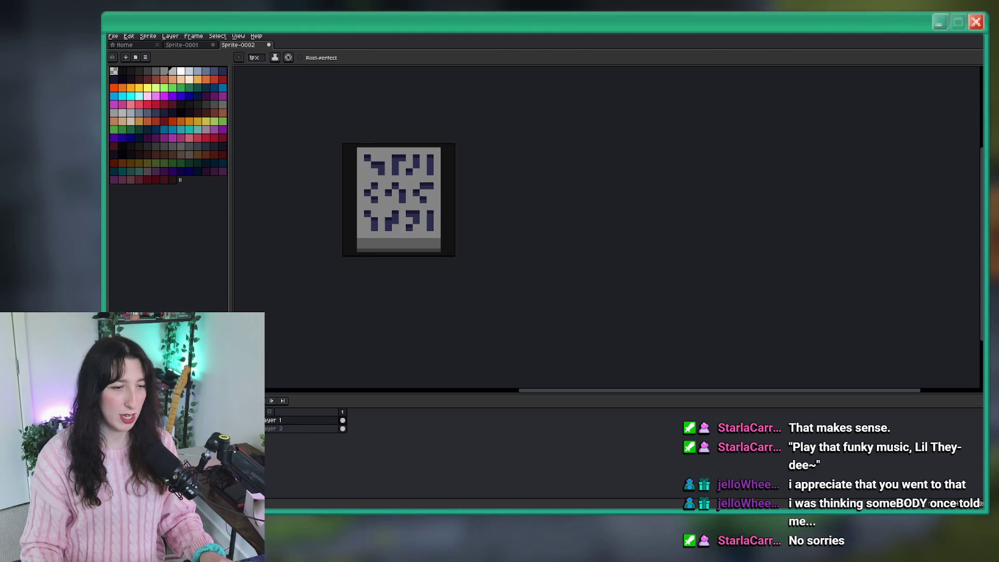
key("ctrl+z")
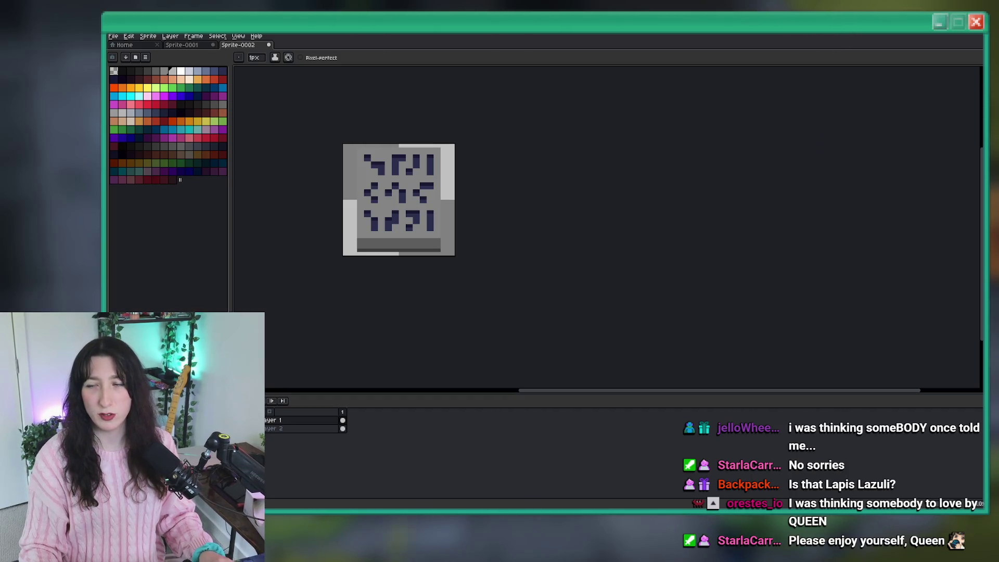
- Trim the sprite canvas to its content with Sprite > Trim
scroll(364, 185, "up", 1)
left_click(147, 36)
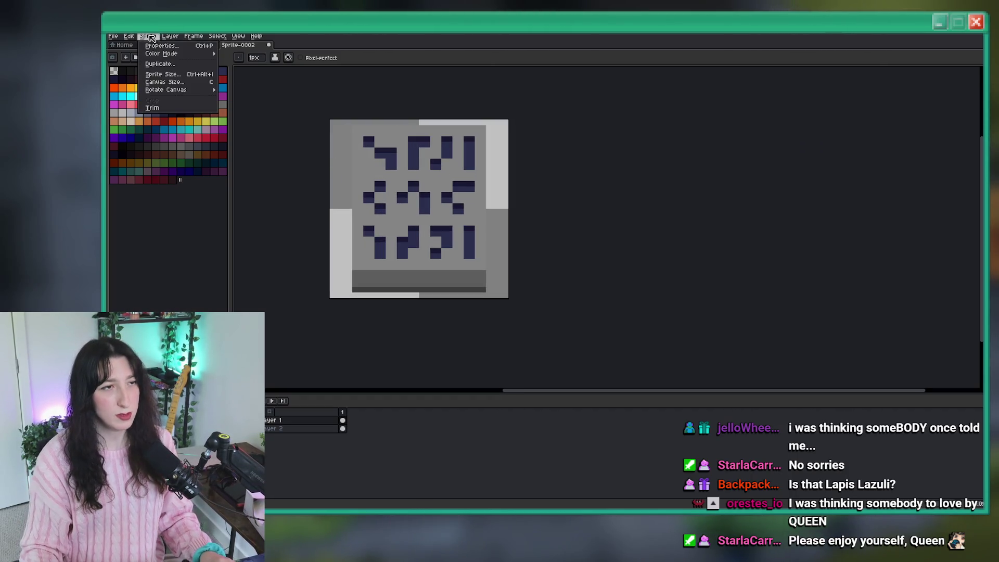
left_click(165, 108)
- Open the export settings and browse for the output file location
scroll(442, 172, "up", 1)
key("ctrl+alt+shift+s")
left_click(722, 188)
left_click(821, 187)
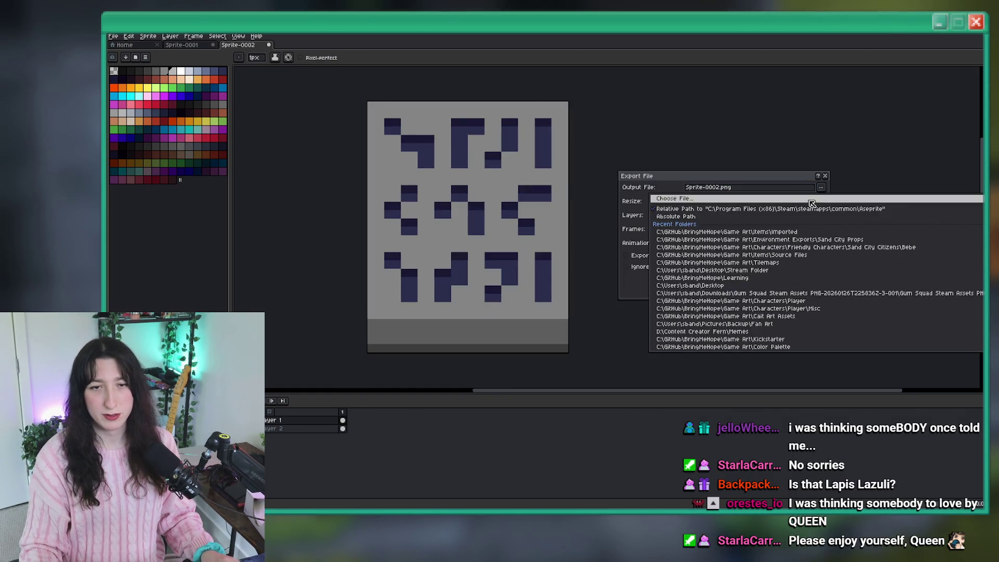
- Navigate the save dialog to BringMeHope > Game Art > Items > Imported
left_click(811, 200)
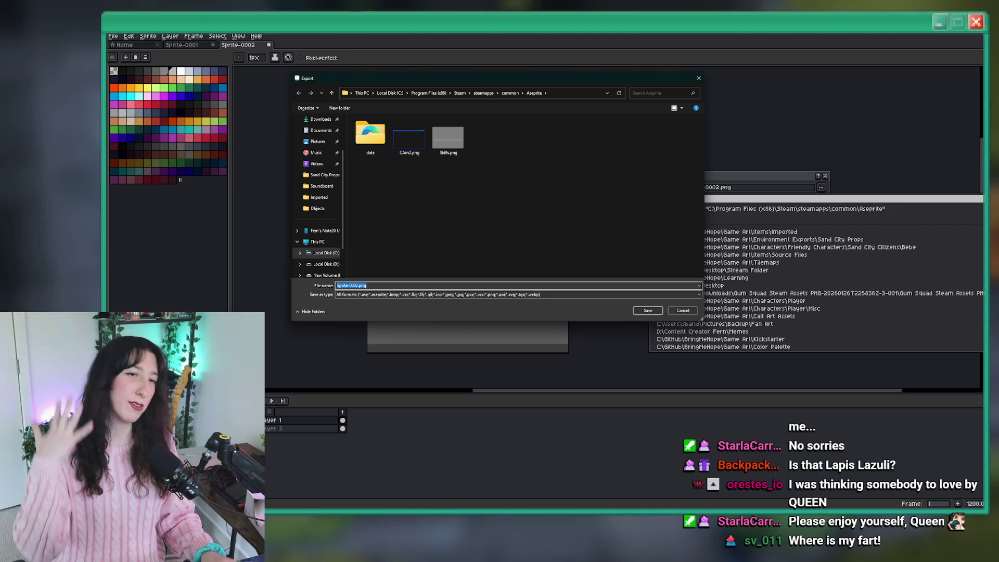
scroll(320, 208, "up", 3)
left_click(318, 154)
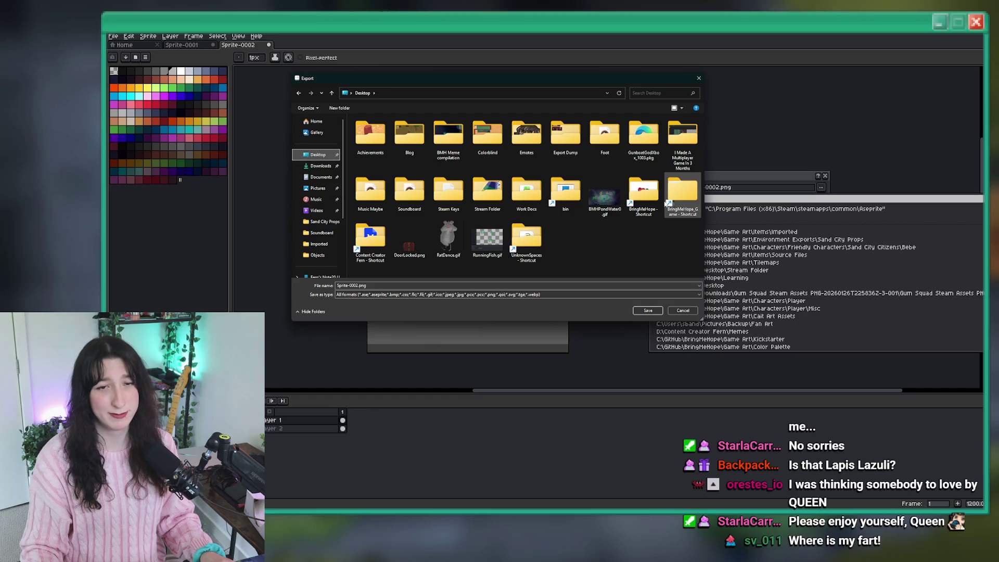
left_click(641, 203)
double_click(641, 203)
double_click(406, 178)
double_click(395, 205)
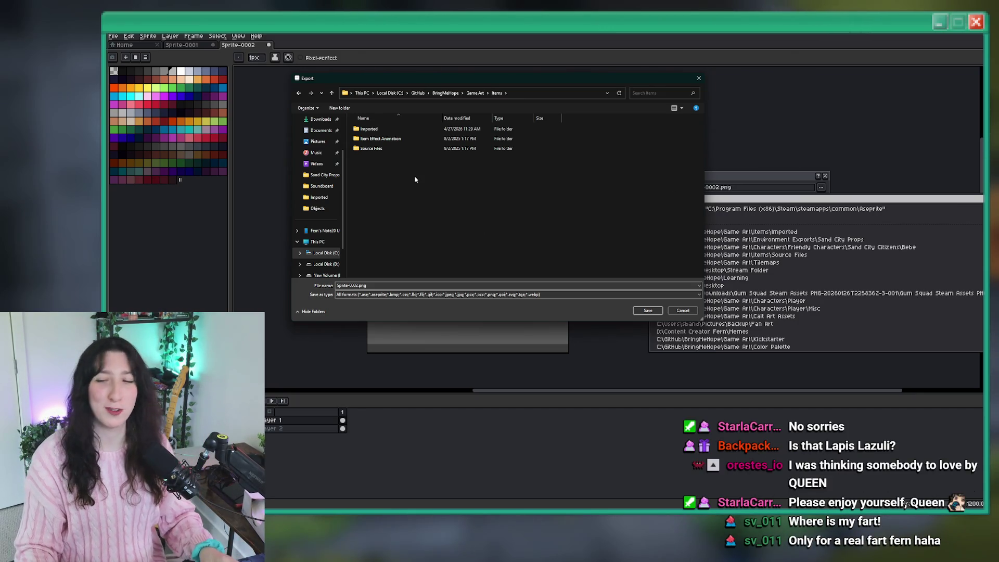
double_click(390, 133)
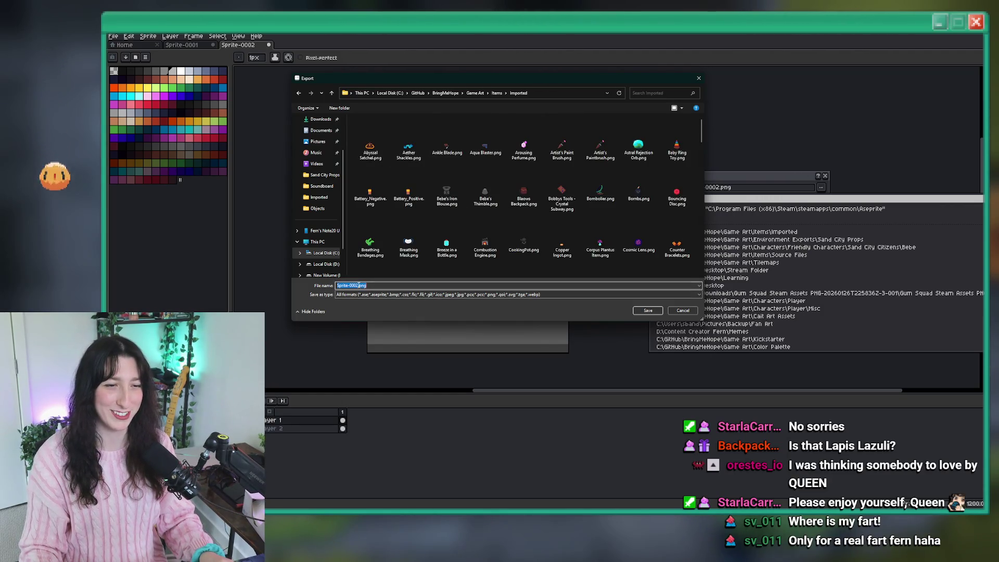
- Replace the default Sprite-0002 name with LostTexts and confirm the export
left_click_drag(358, 285, 315, 285)
key("BackSpace")
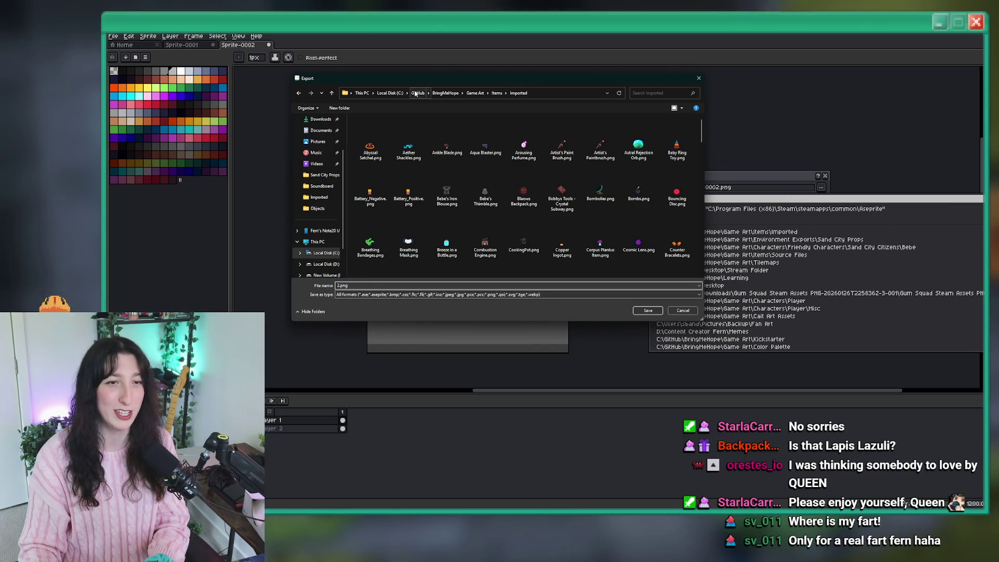
left_click(352, 350)
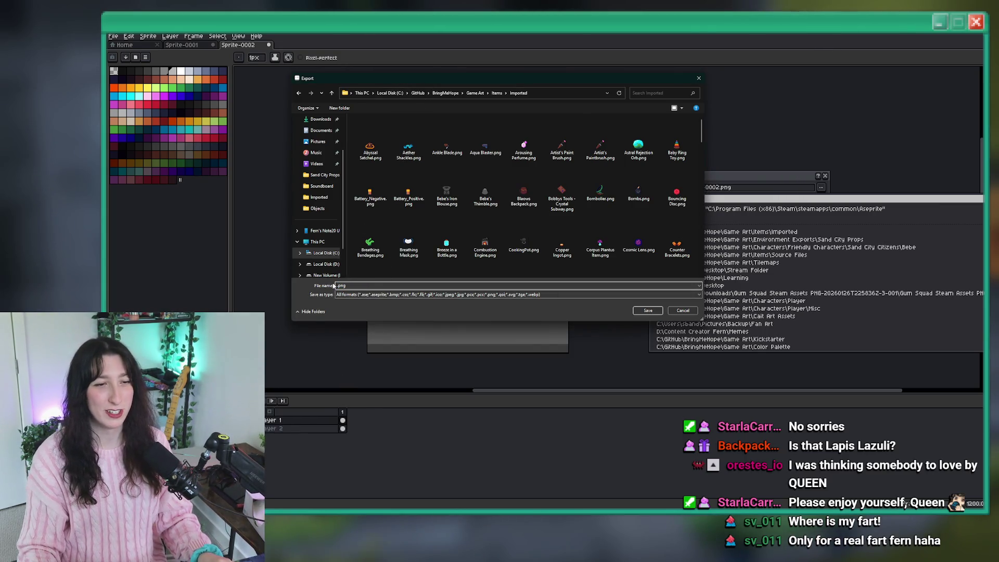
type("Loswti")
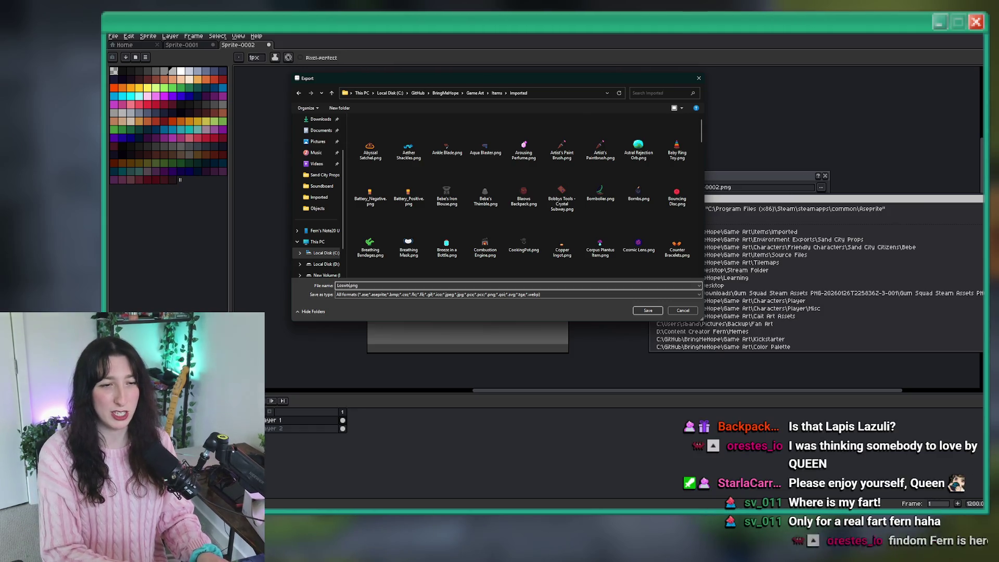
key("BackSpace")
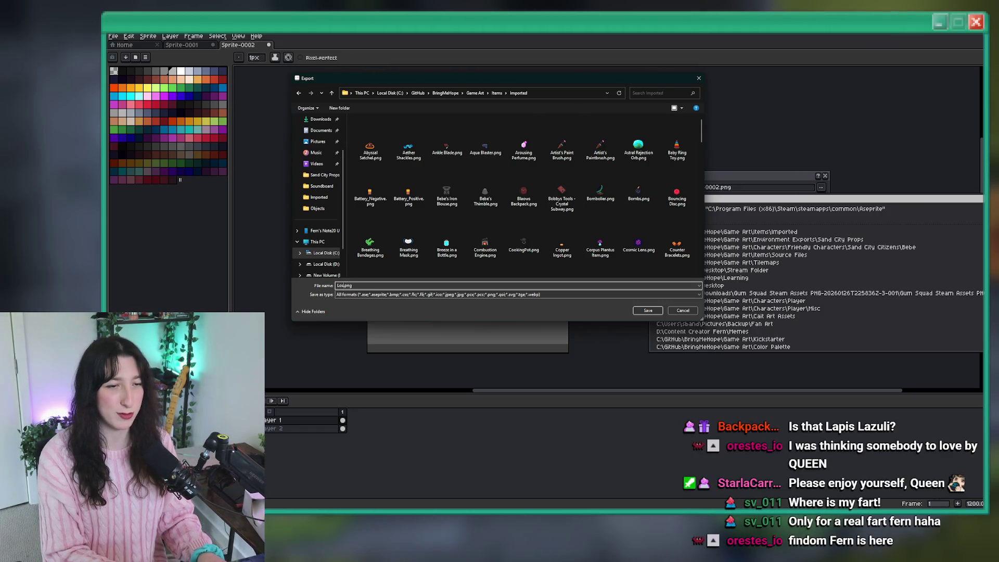
type("tText")
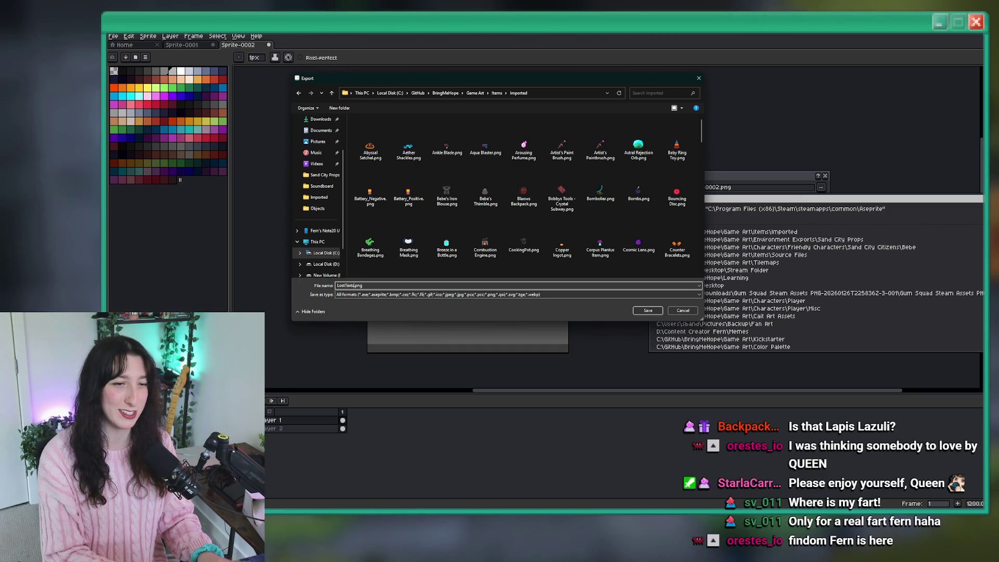
key("Return")
key("Return")
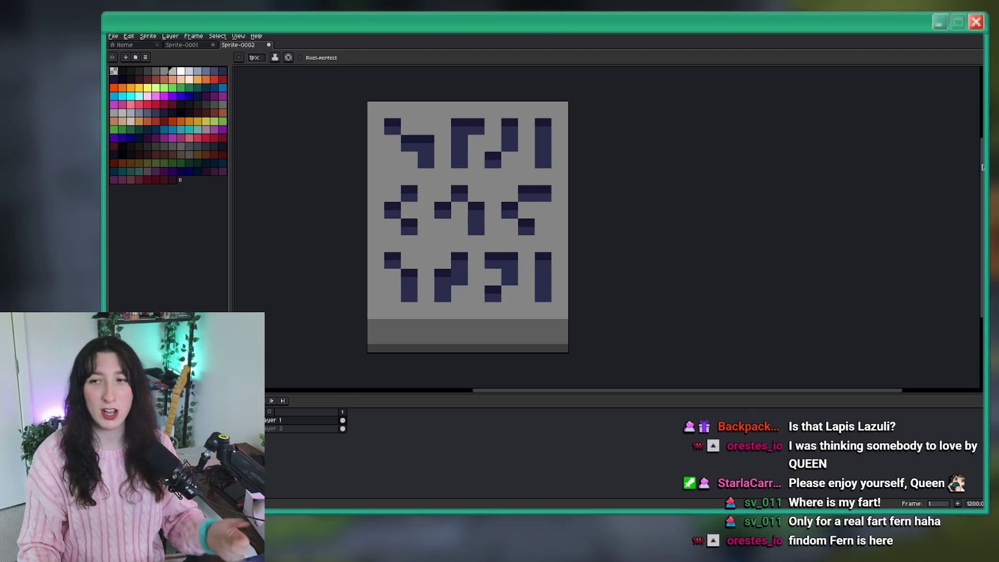
- Return to GameMaker and expand the Items sprite folder in the Asset Browser
key("alt+Tab")
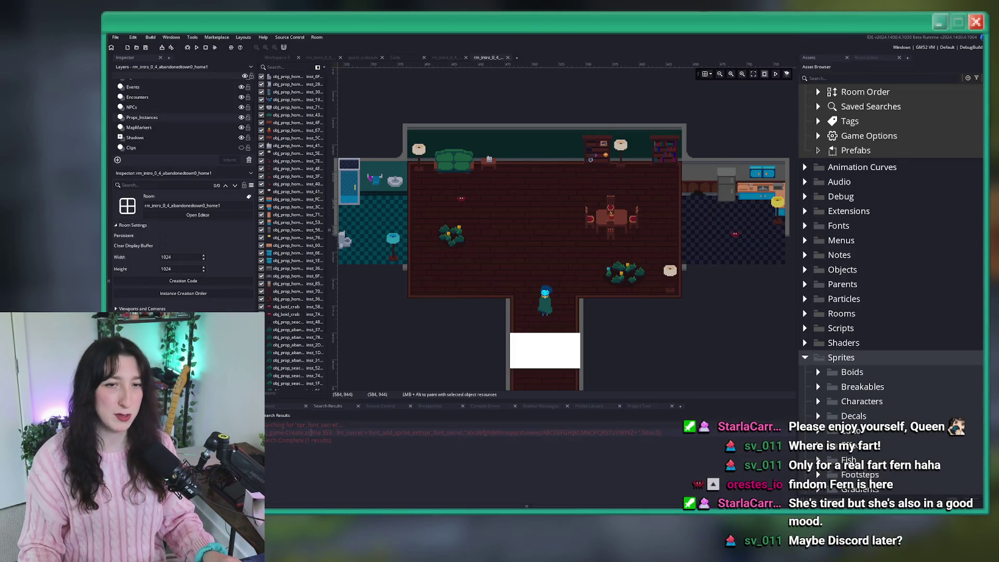
mouse_move(611, 361)
left_mouse_down()
mouse_move(593, 294)
mouse_move(643, 325)
left_mouse_up()
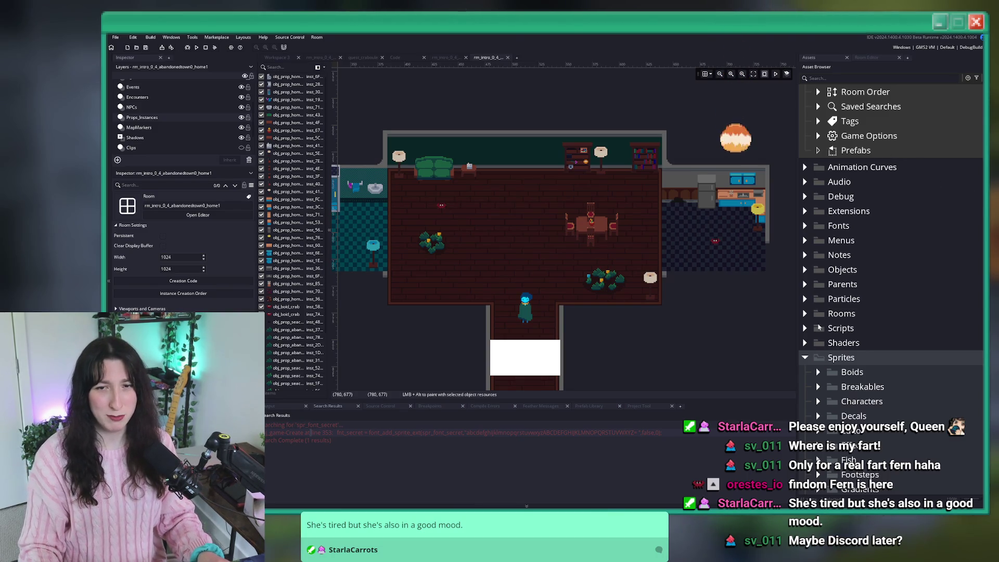
scroll(819, 314, "down", 3)
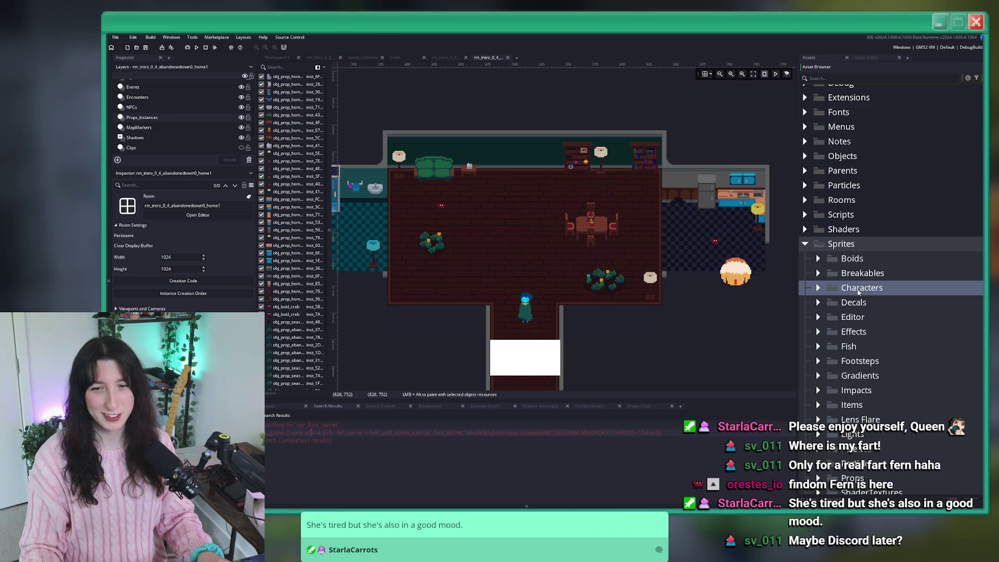
scroll(823, 301, "down", 2)
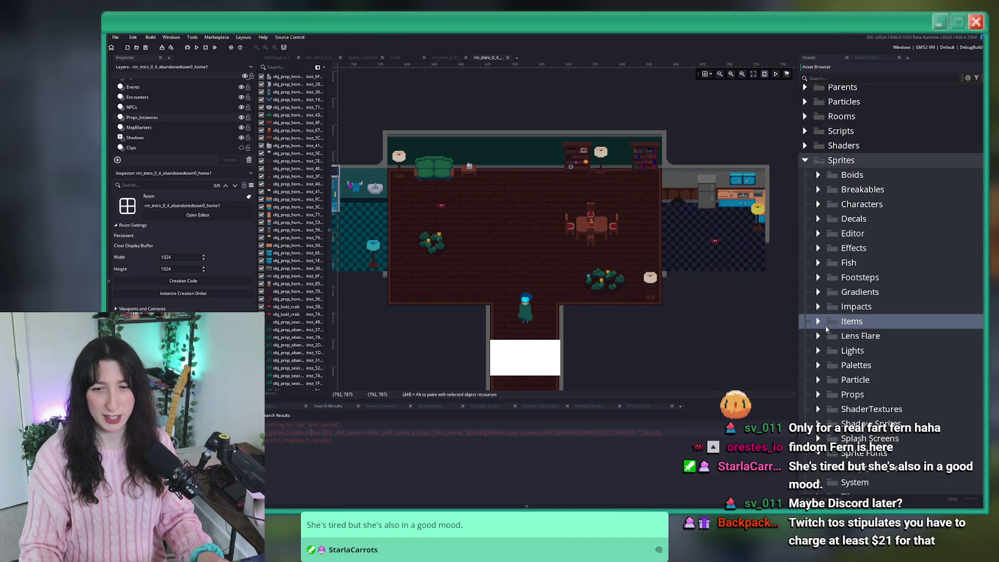
left_click(820, 322)
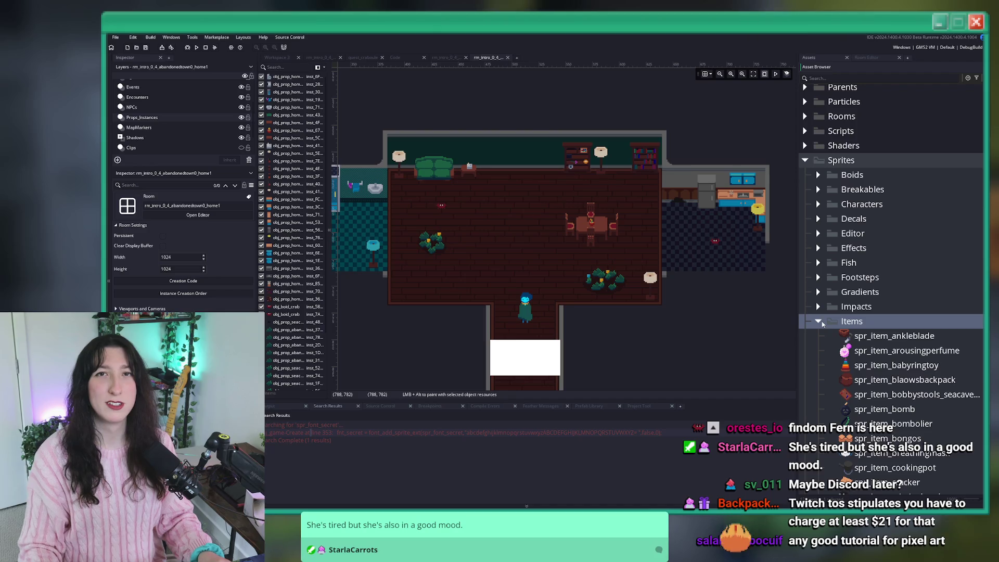
scroll(822, 323, "down", 1)
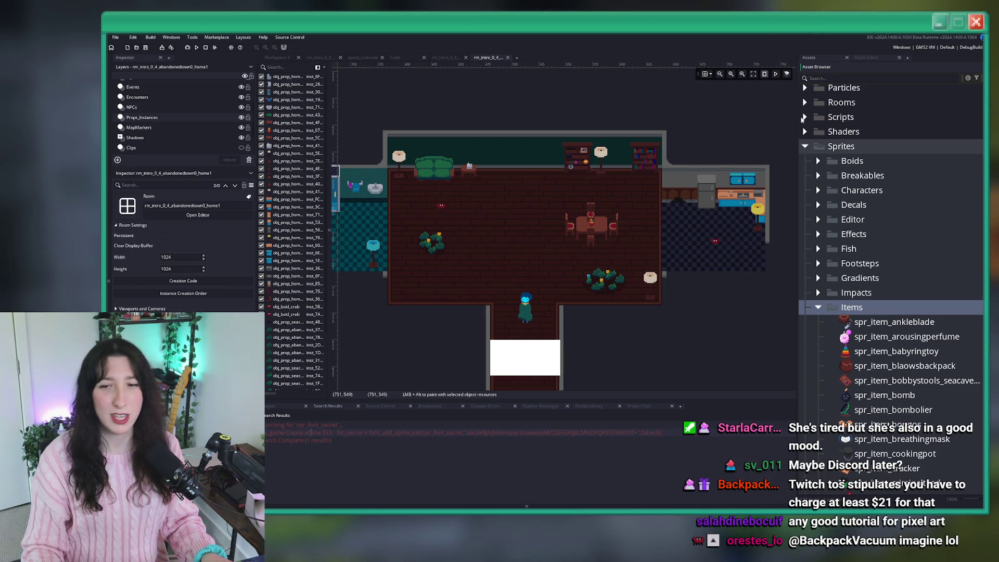
scroll(885, 260, "down", 2)
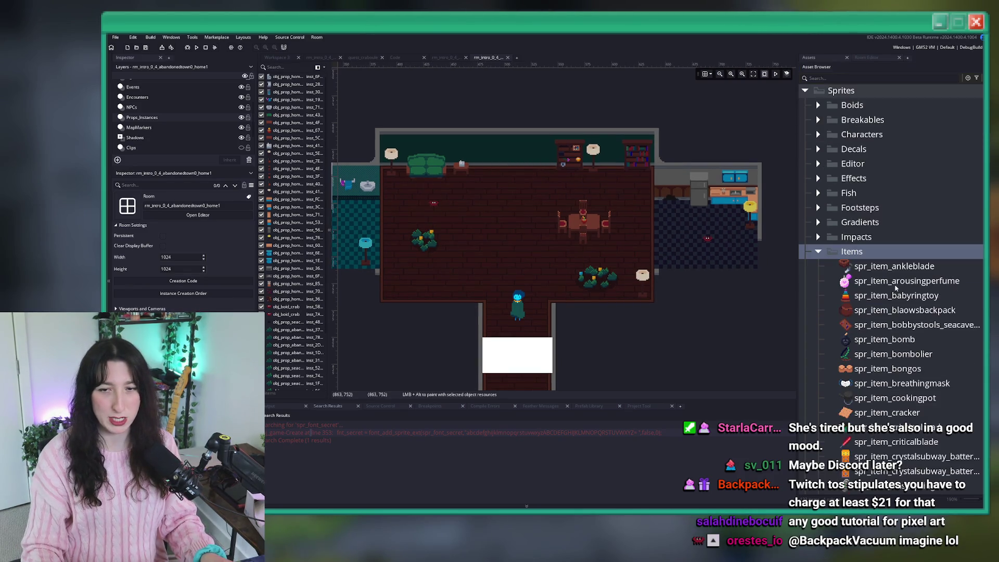
- Duplicate the ankleblade item sprite, rename it for lost texts, and open it
left_click(894, 266)
key("ctrl+d")
type("losttexts")
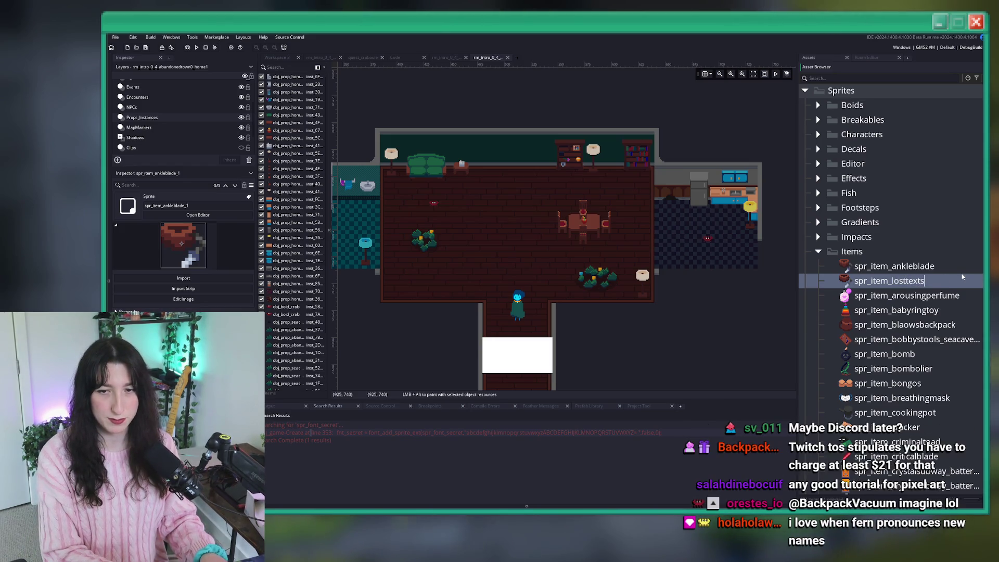
double_click(937, 283)
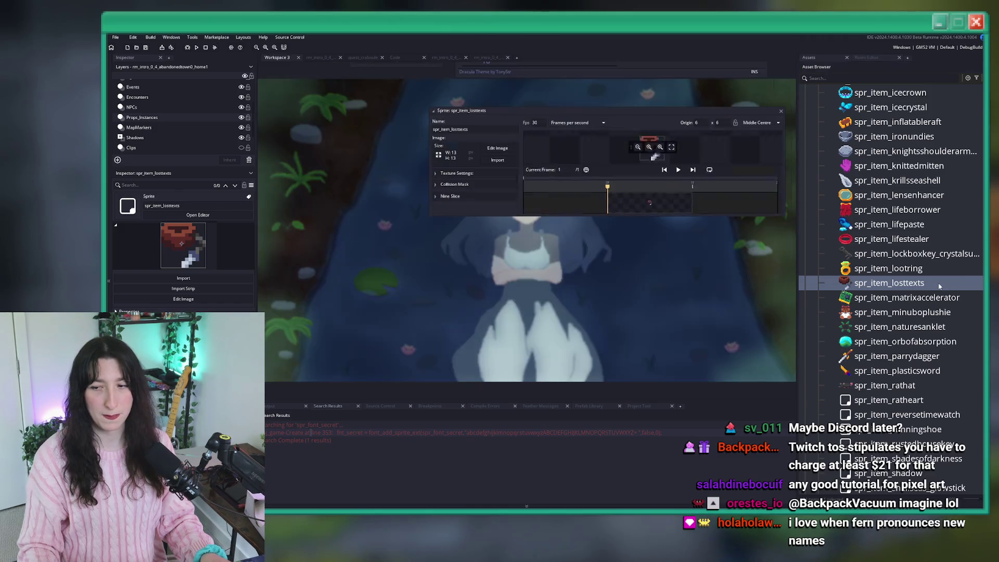
- Import LostTexts.png from BringMeHope > Game Art > Items > Imported as the sprite image
left_click(500, 162)
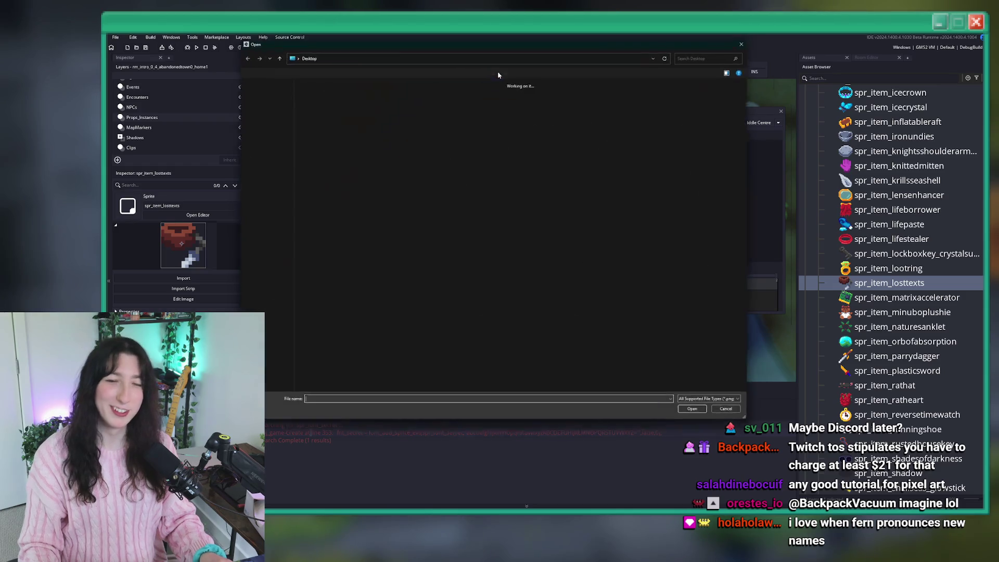
double_click(504, 152)
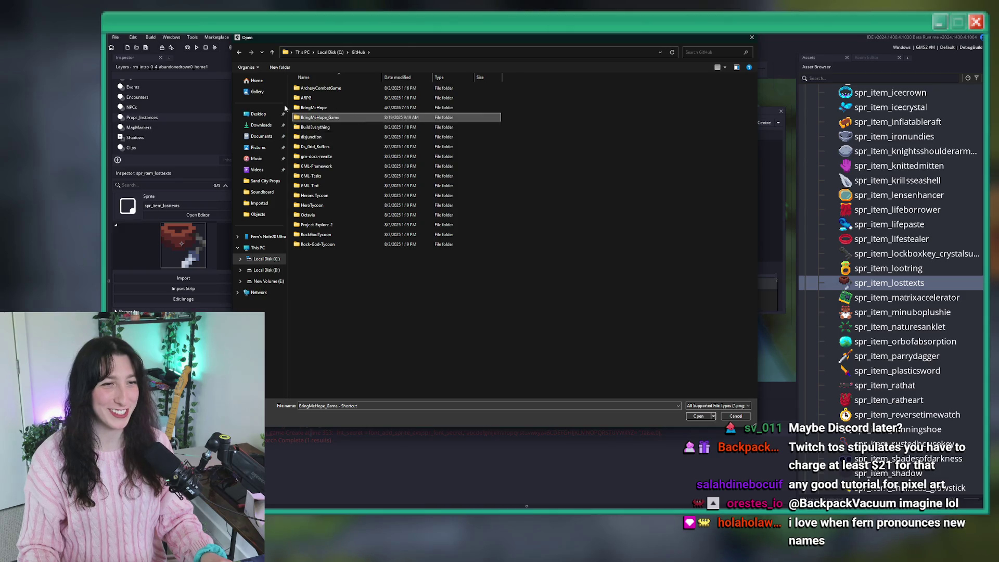
left_click(331, 108)
double_click(331, 108)
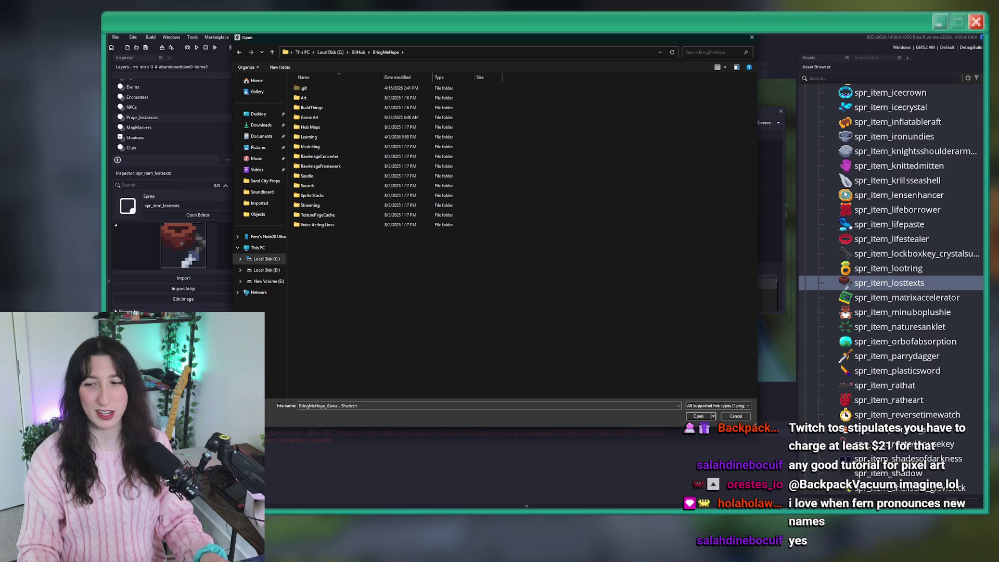
double_click(396, 117)
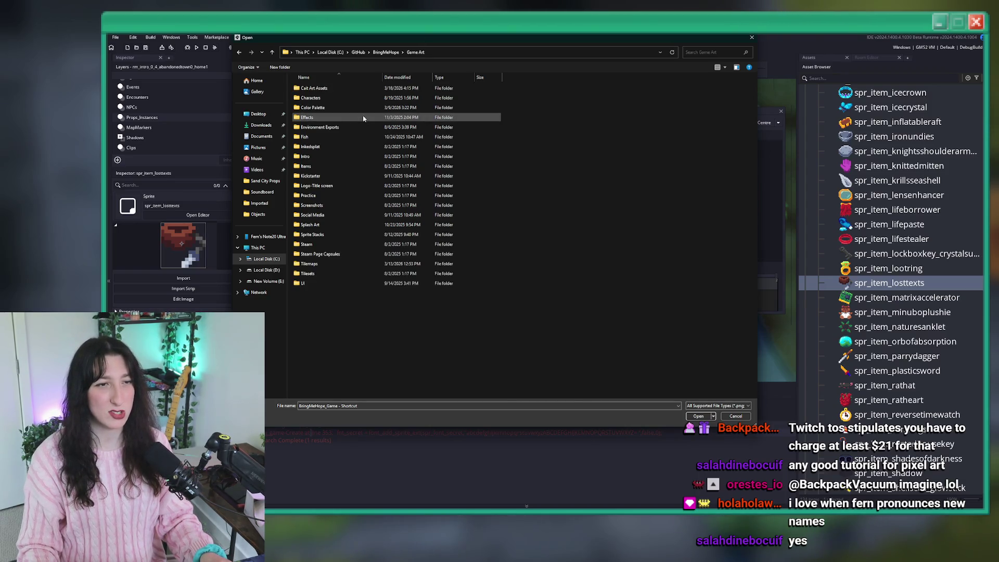
double_click(307, 166)
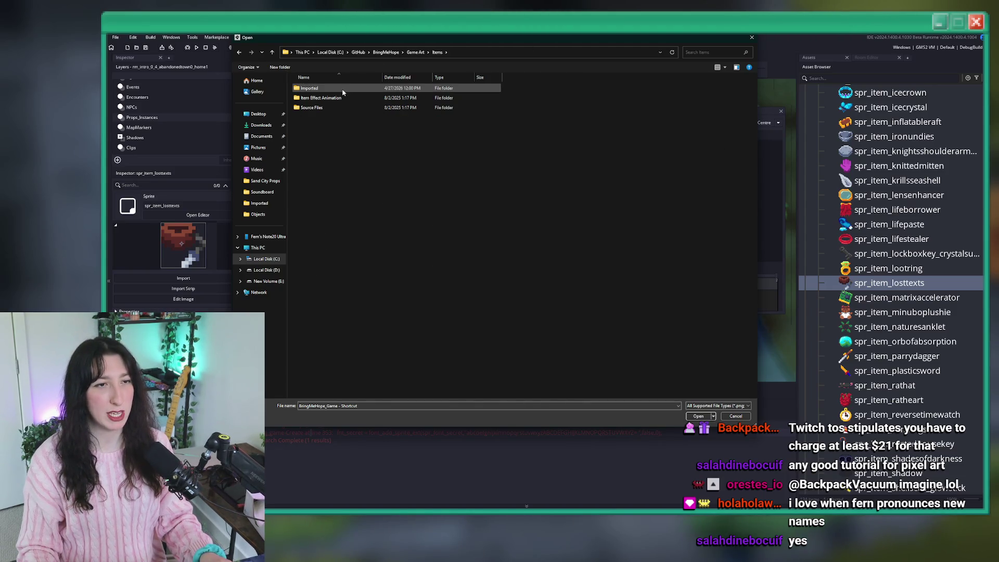
double_click(310, 88)
scroll(514, 137, "down", 10)
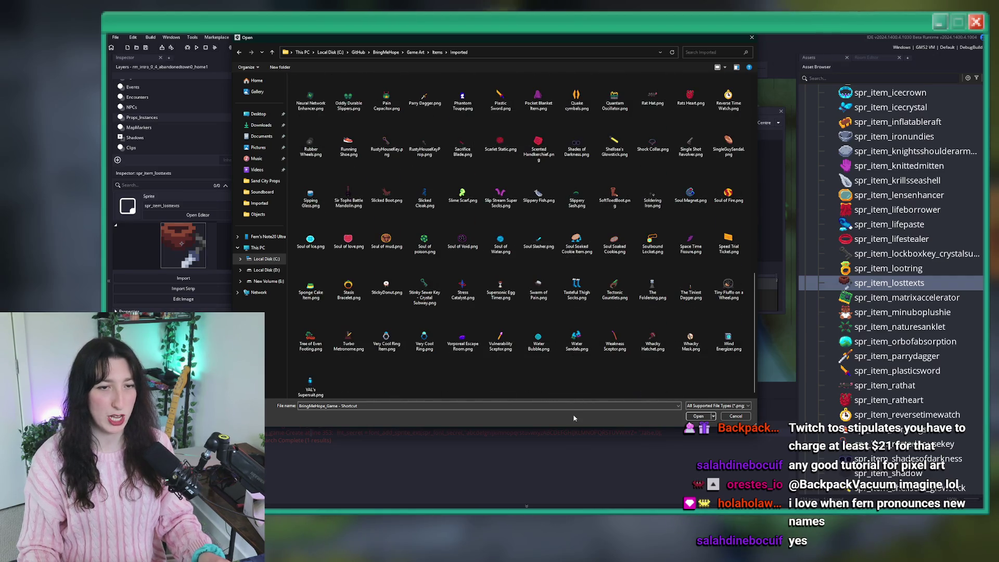
scroll(560, 391, "up", 5)
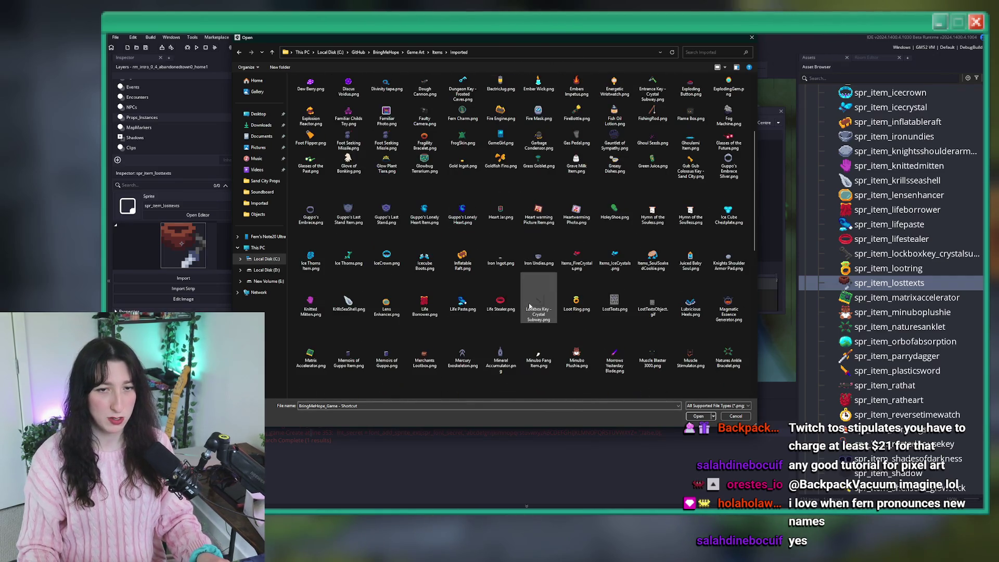
double_click(600, 304)
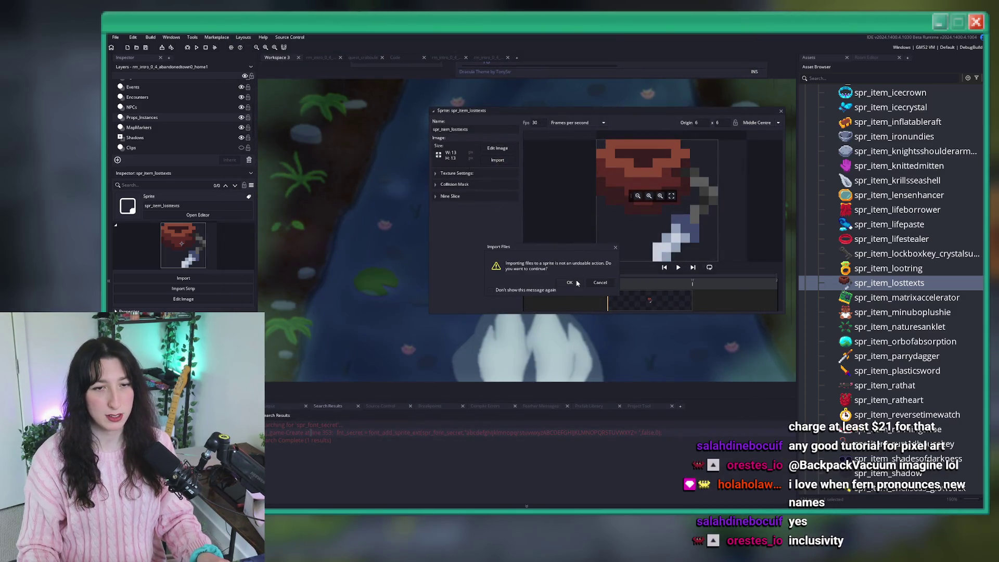
- Review the collision mask and texture settings, then close the sprite editor
left_click_drag(532, 356, 496, 396)
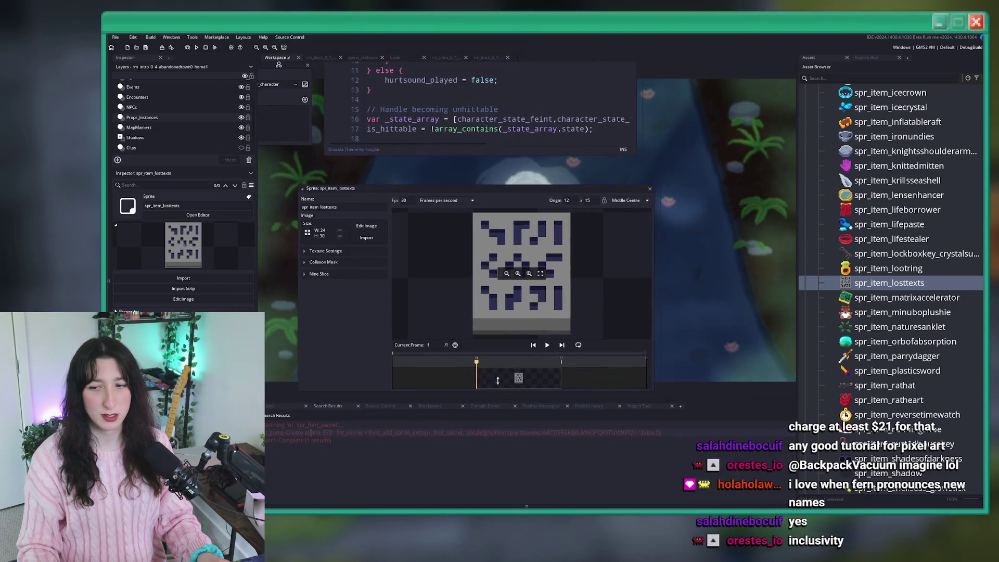
left_click_drag(510, 180, 479, 145)
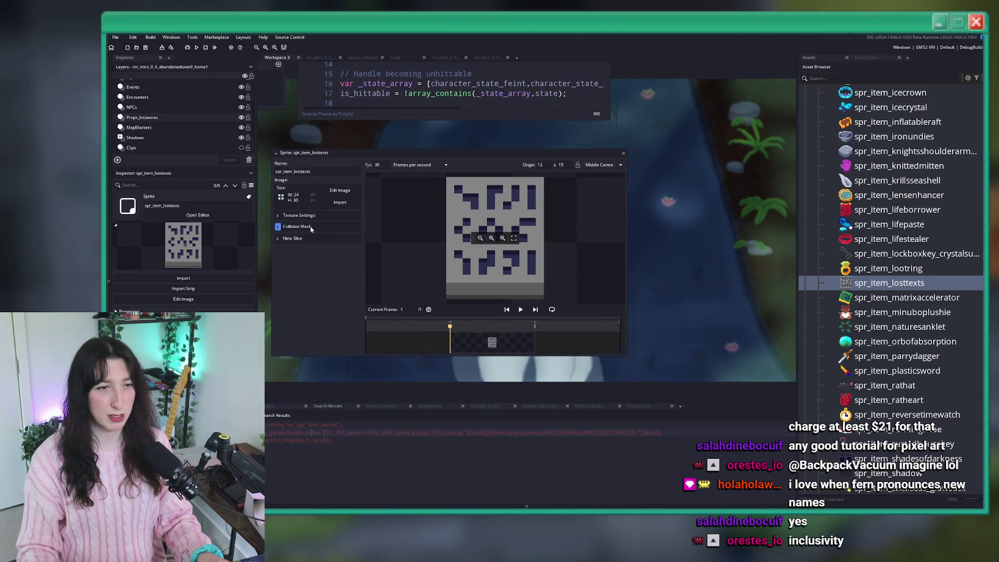
left_click(296, 226)
left_click(325, 218)
left_click(323, 228)
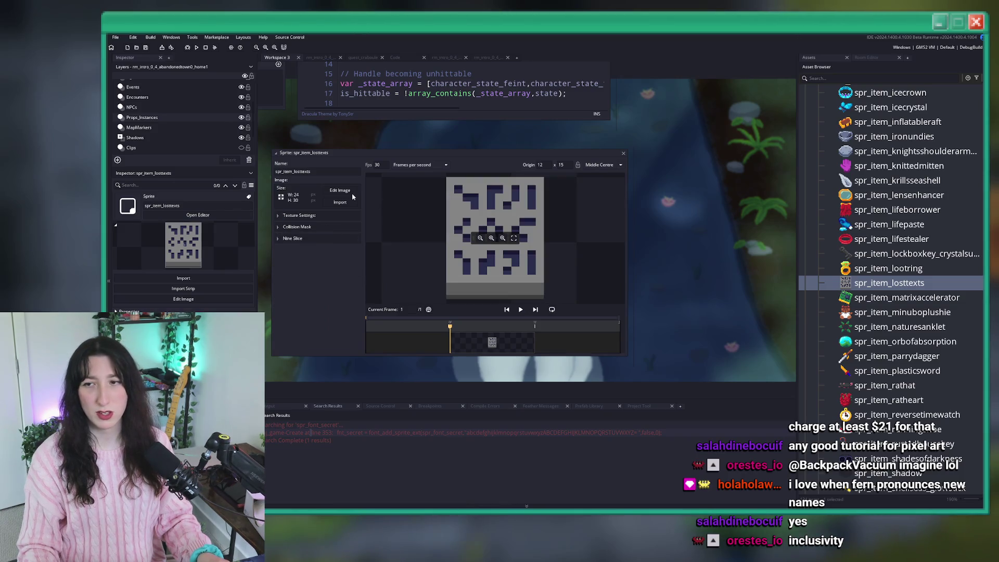
left_click(334, 179)
left_click(624, 152)
scroll(575, 140, "down", 5, "ctrl")
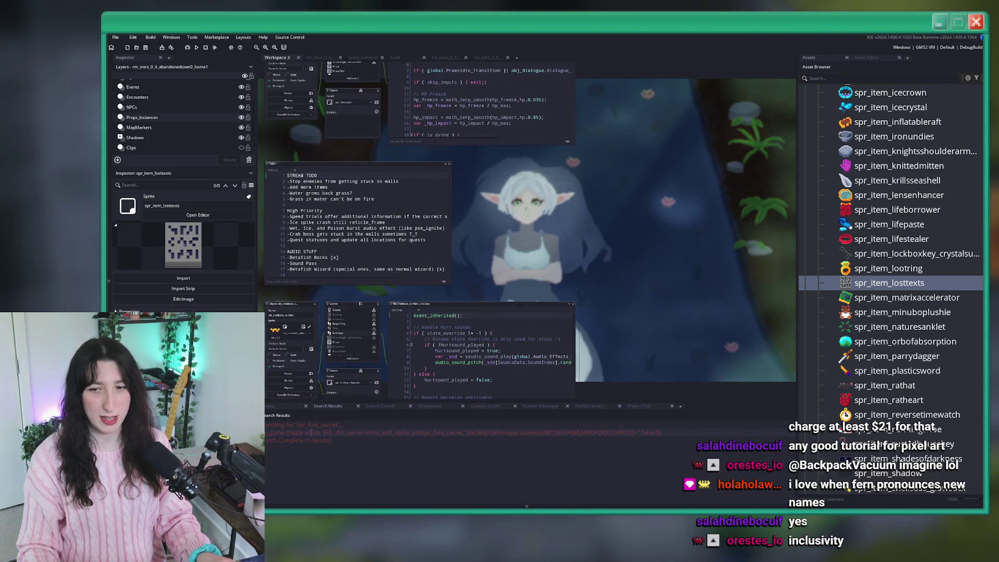
- Open the scr_keyitems script in its own full-window tab at the Rusted House Key entry
key("ctrl+t")
type("scr_")
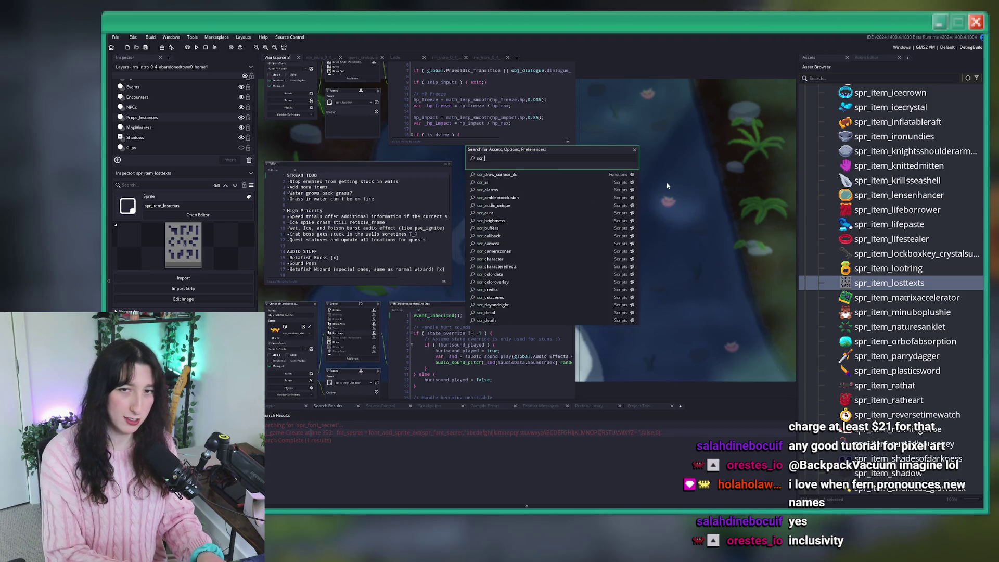
type("keyite")
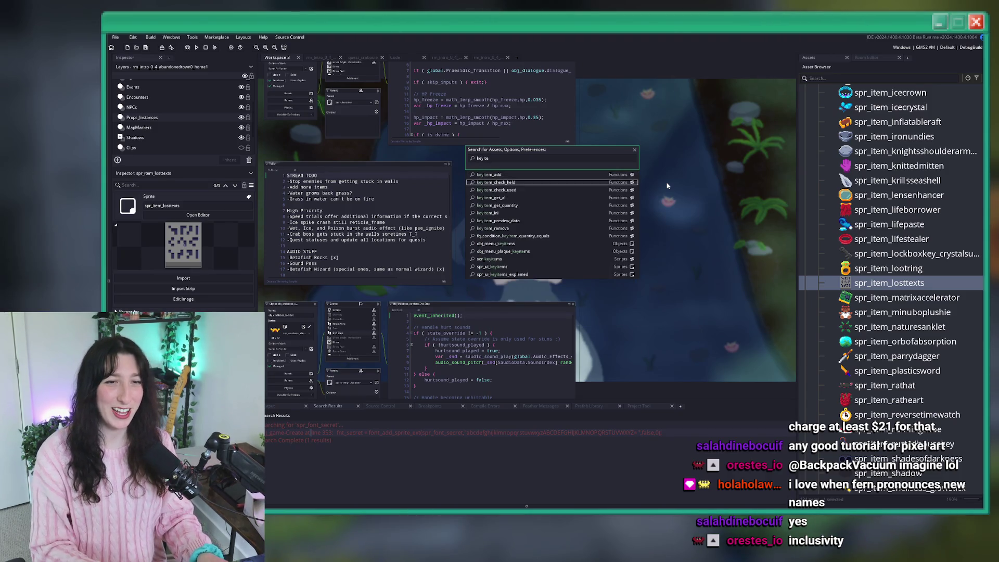
key("Down")
key("Down")
key("Down")
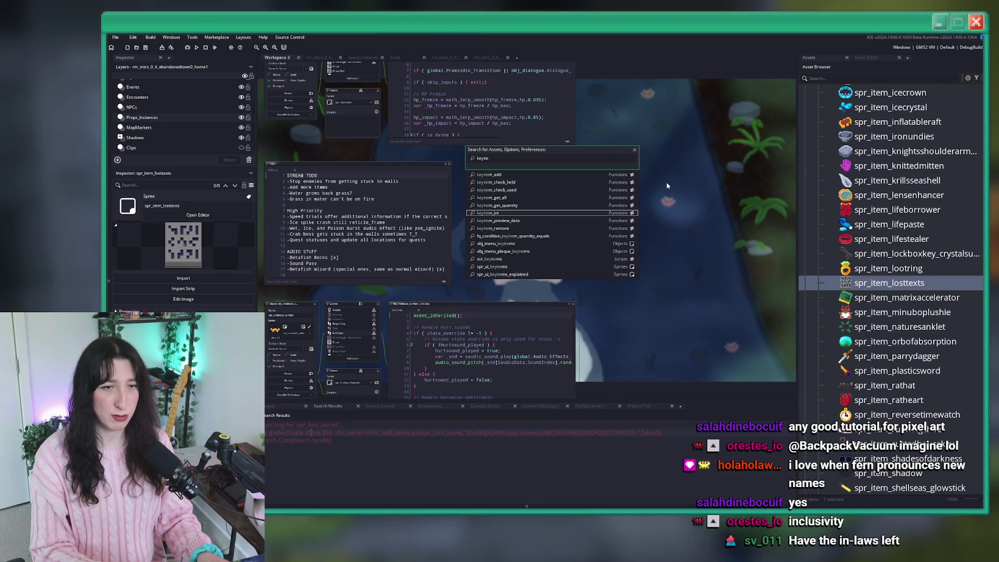
key("Return")
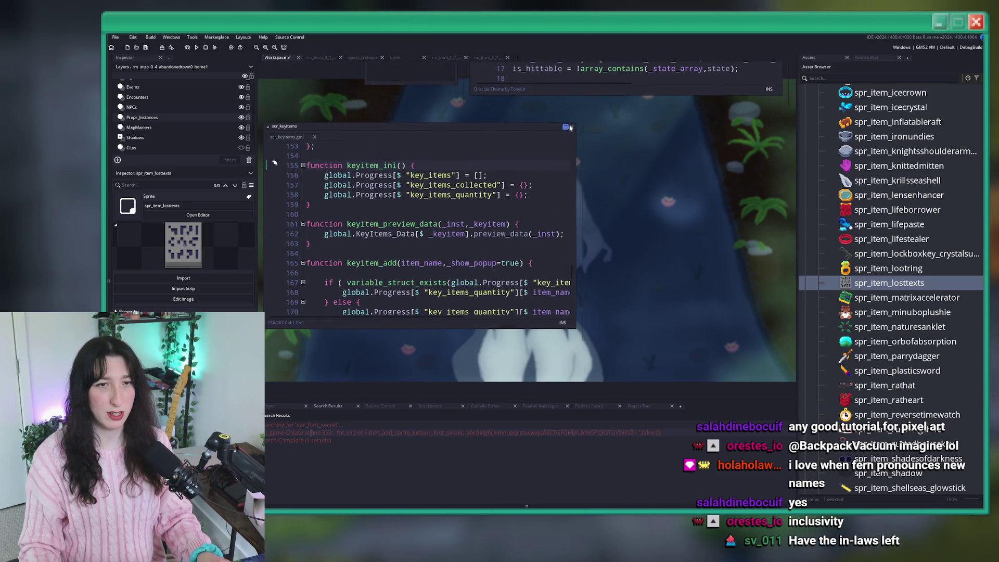
left_click(565, 128)
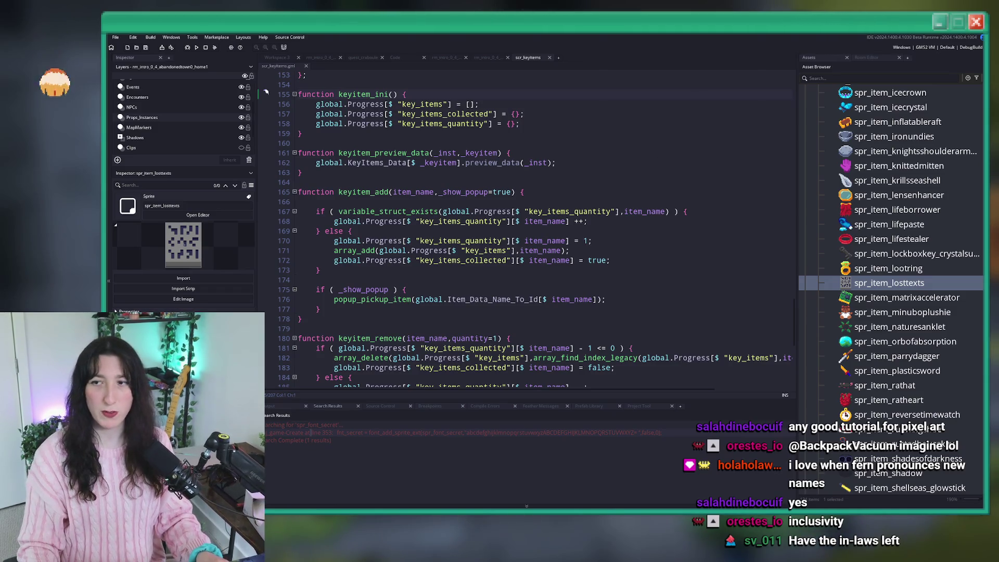
left_click(647, 211)
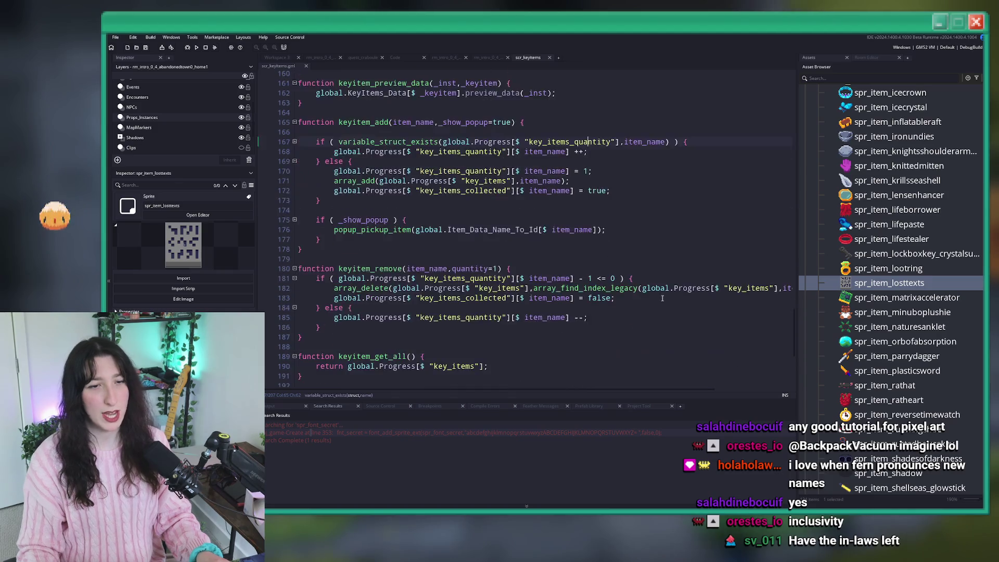
scroll(647, 302, "down", 8)
scroll(647, 302, "up", 20)
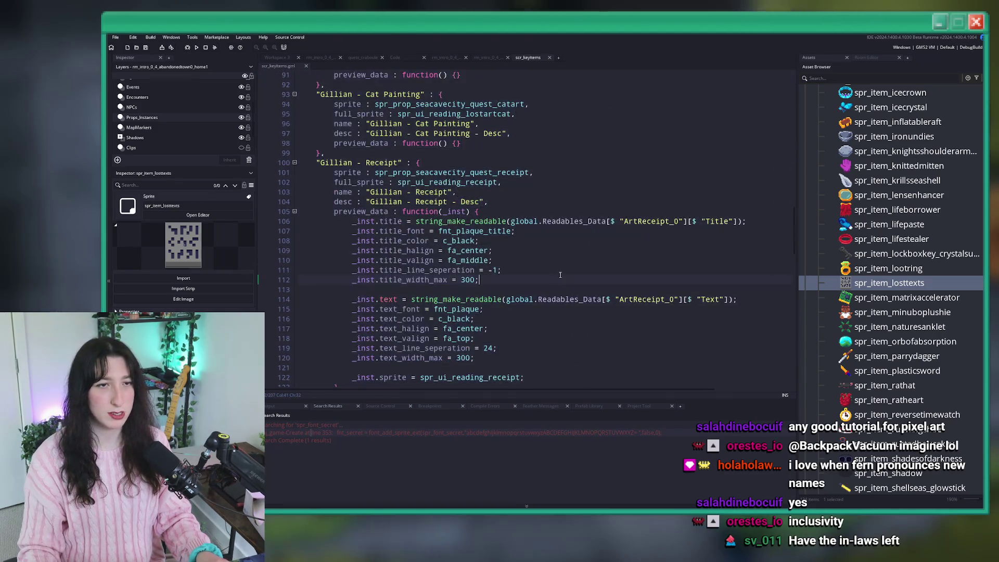
scroll(556, 279, "down", 8)
key("F12")
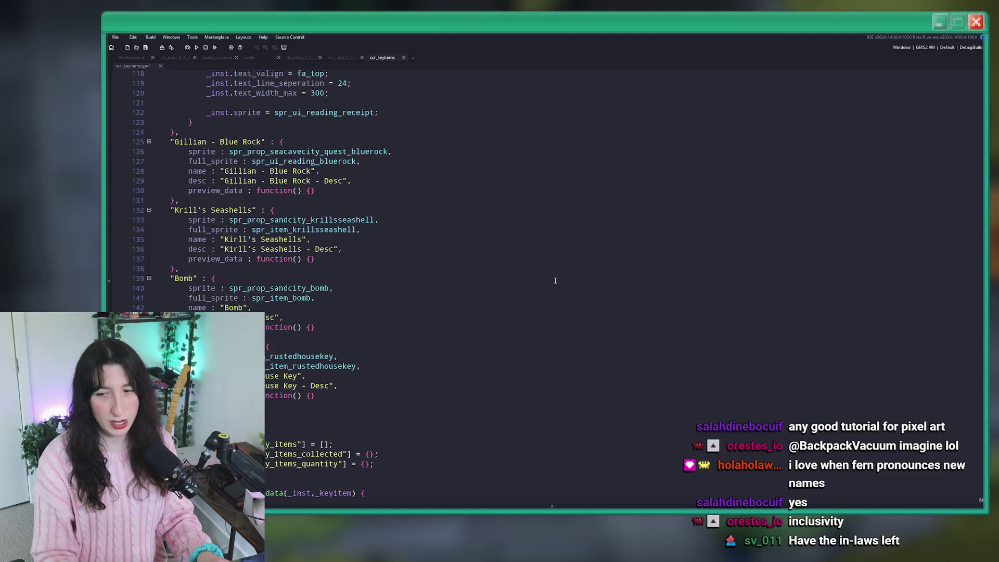
scroll(259, 215, "down", 2)
- Duplicate the Rusted House Key entry as 'Lost Texts' with sprite spr_item_losttexts
mouse_move(179, 335)
left_mouse_down()
mouse_move(229, 312)
mouse_move(170, 277)
left_mouse_up()
key("ctrl+d")
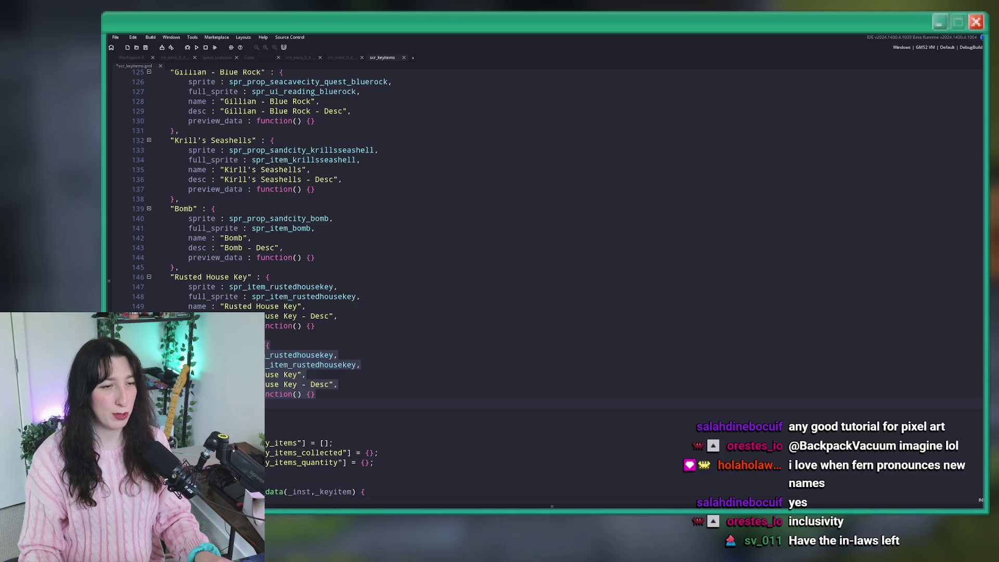
left_click(179, 335)
left_click(300, 355)
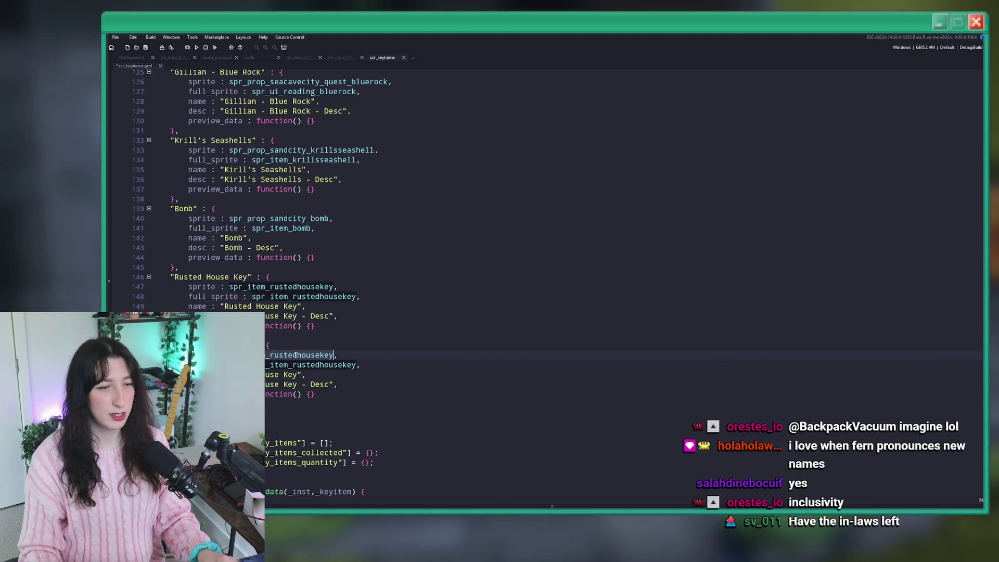
double_click(333, 365)
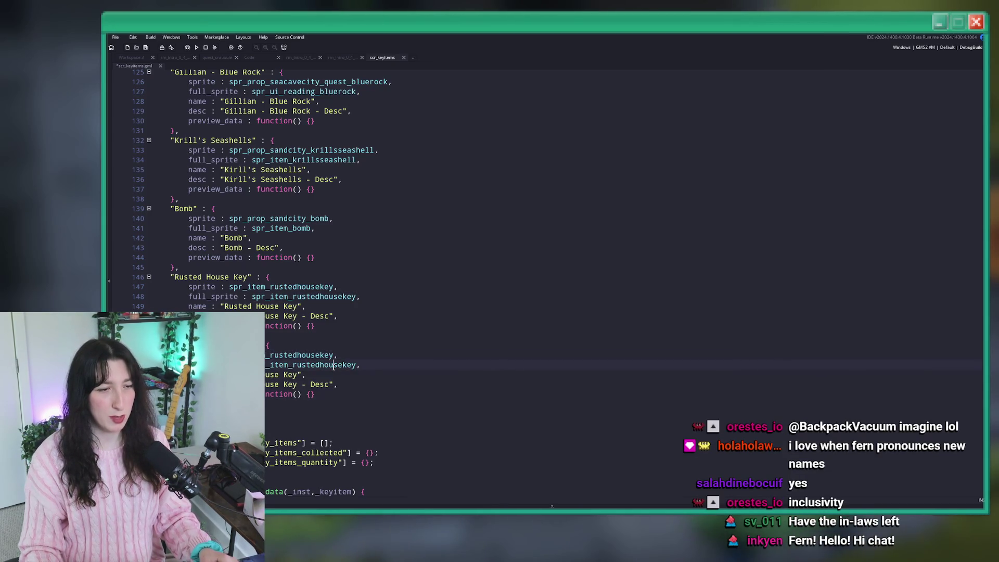
type("spr_item_lostt")
type("exts")
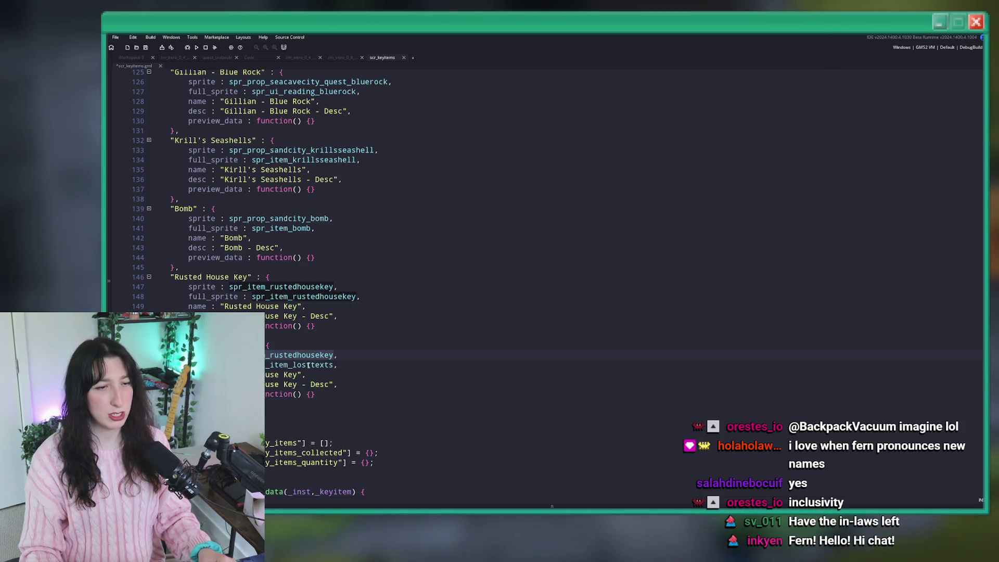
key("ctrl+v")
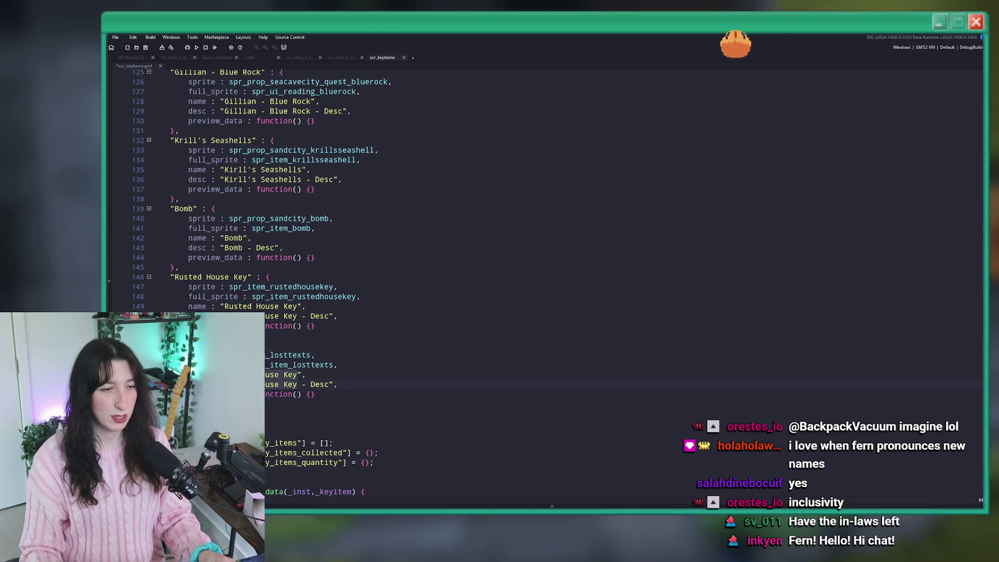
type("Lost Texts")
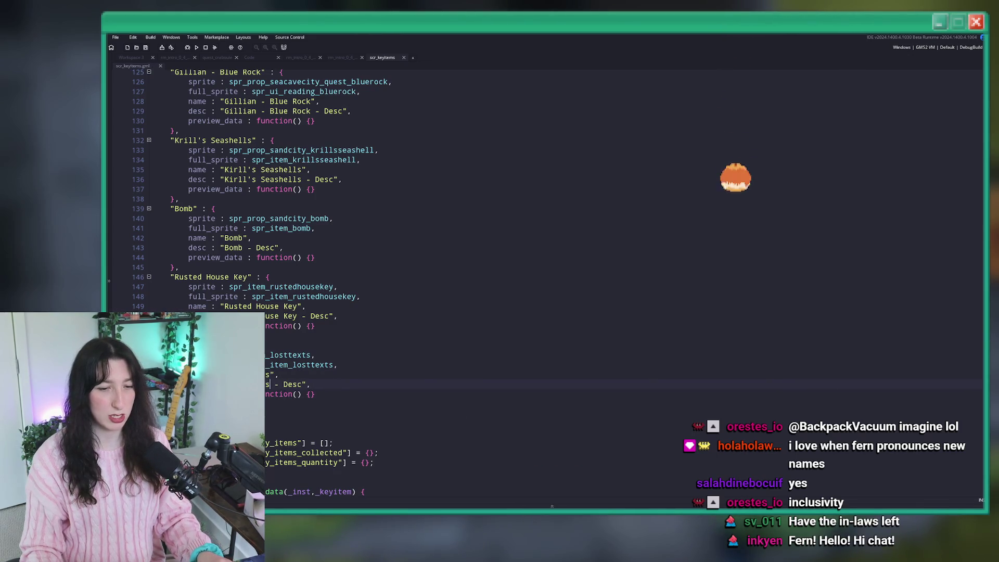
key("super")
- Launch Excel, open Items.csv and widen columns A and B
type("sheet")
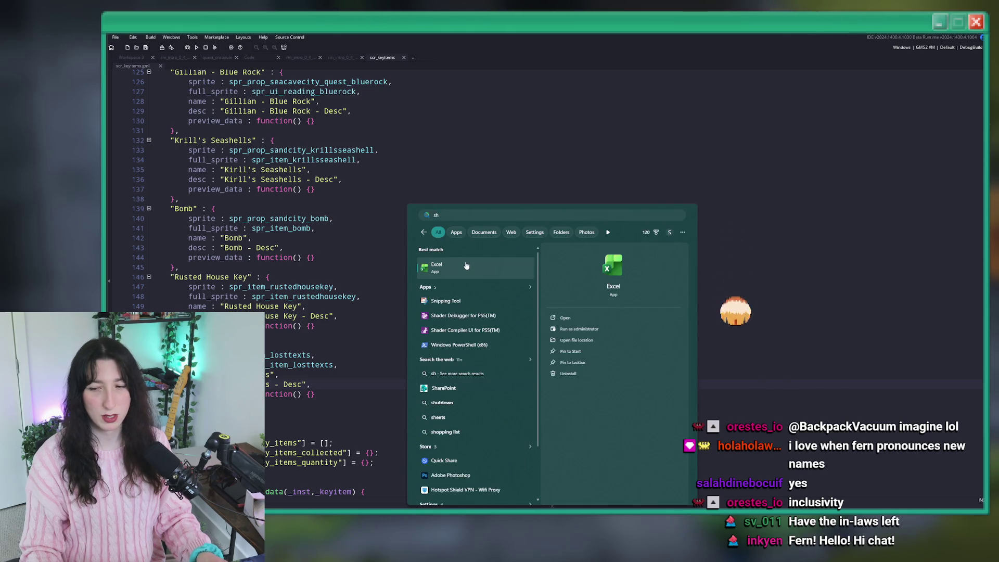
key("Return")
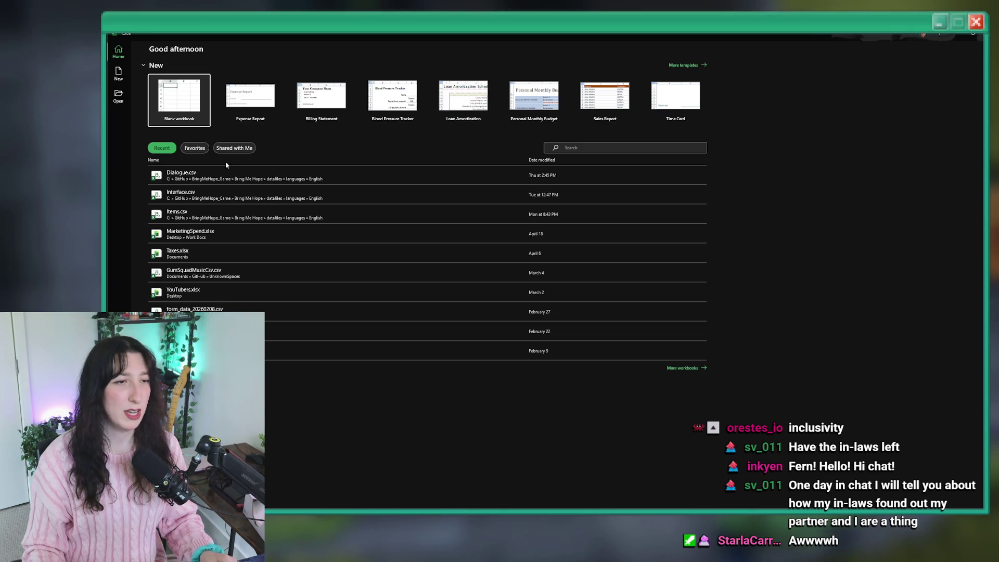
left_click(210, 213)
scroll(962, 413, "down", 15)
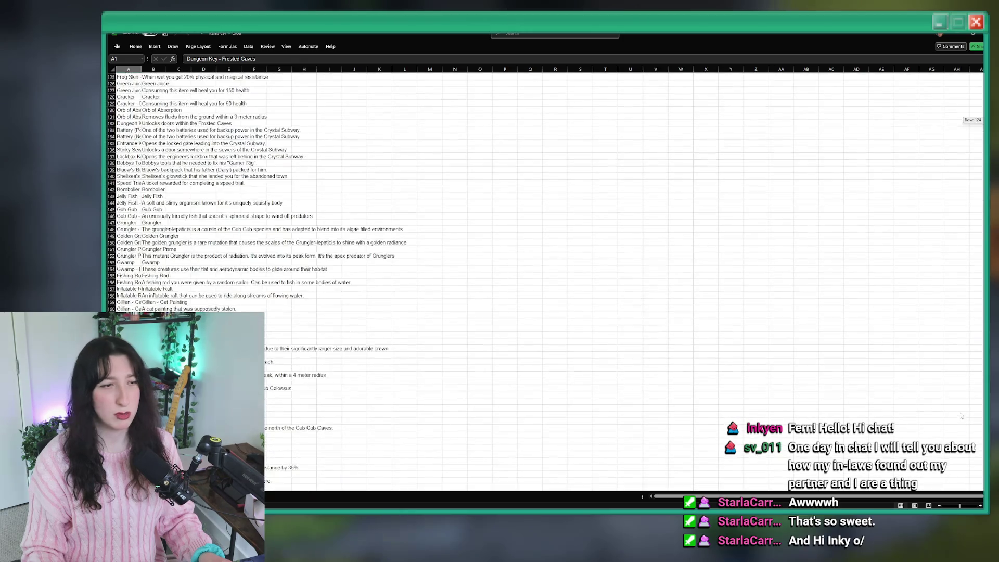
left_click_drag(166, 69, 268, 69)
- Paste 'Lost Texts' into cell A187 below the Rusted House Key rows
scroll(267, 70, "down", 2)
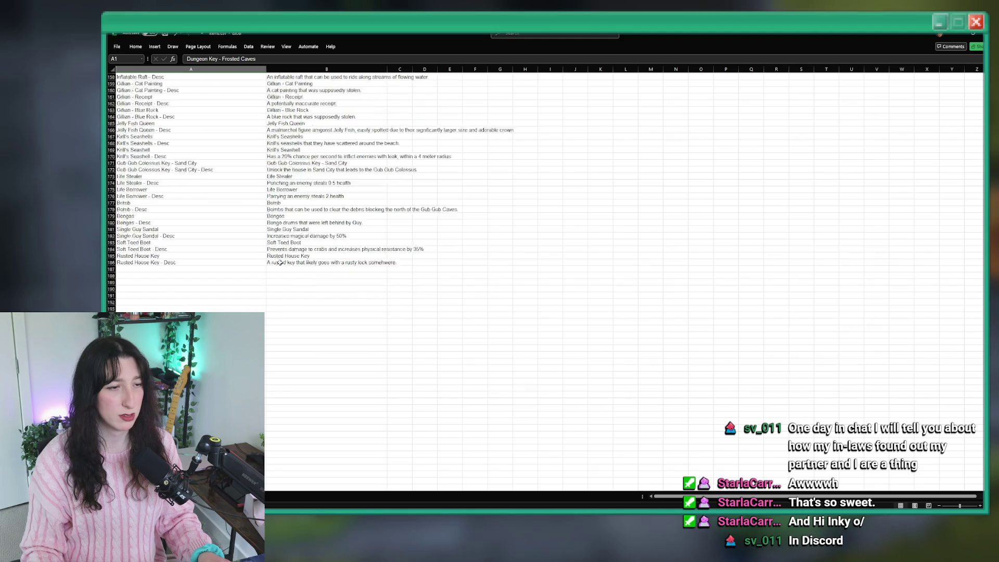
scroll(266, 268, "up", 3, "ctrl")
scroll(316, 93, "up", 3)
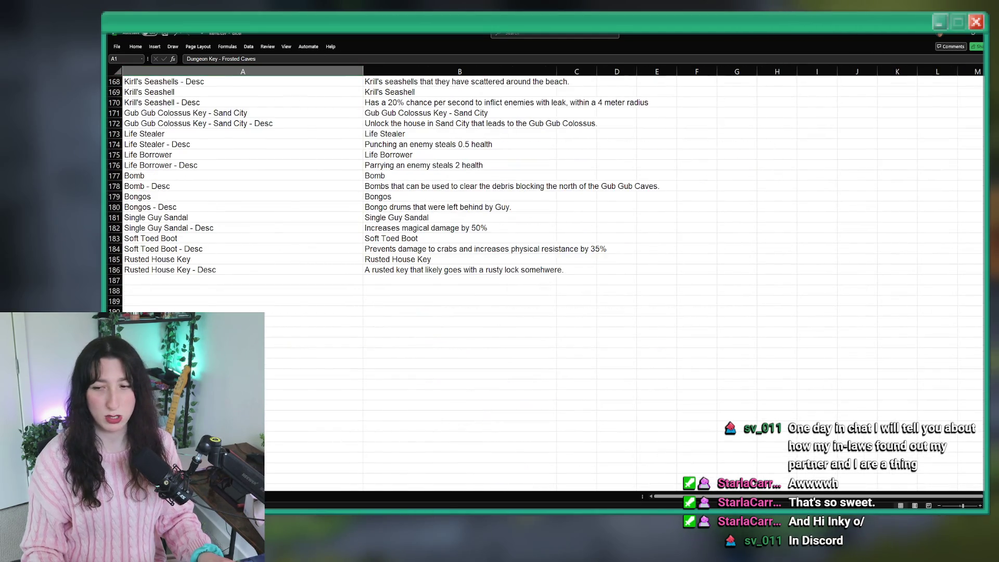
left_click(246, 311)
type("Lost Texts")
type("Lost Texts")
key("Return")
key("Return")
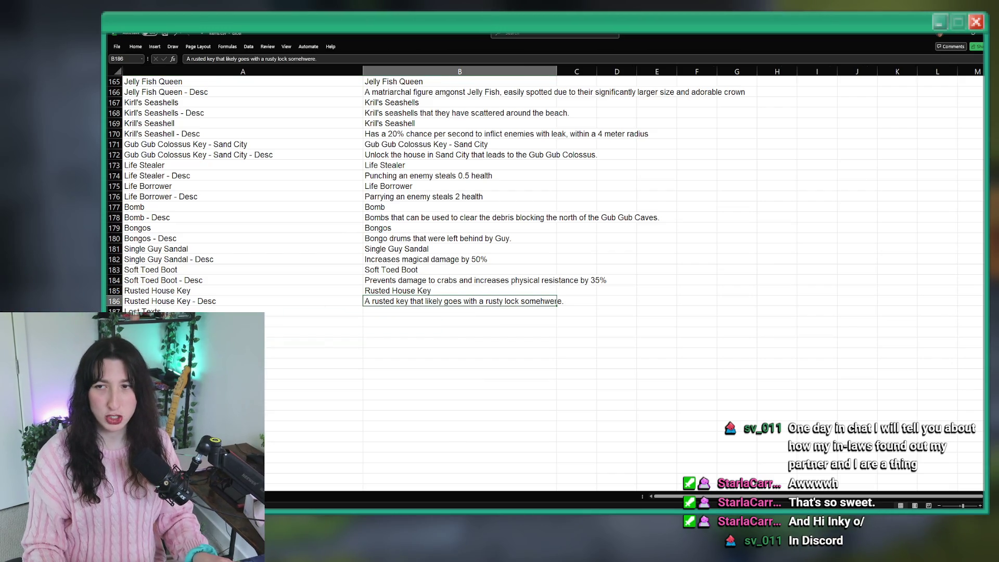
- Put 'Lost Texts' in B187 and 'A collection of lost texts describing something other worldy.' in B188
left_click(411, 313)
type("Lost Texts")
left_click(433, 324)
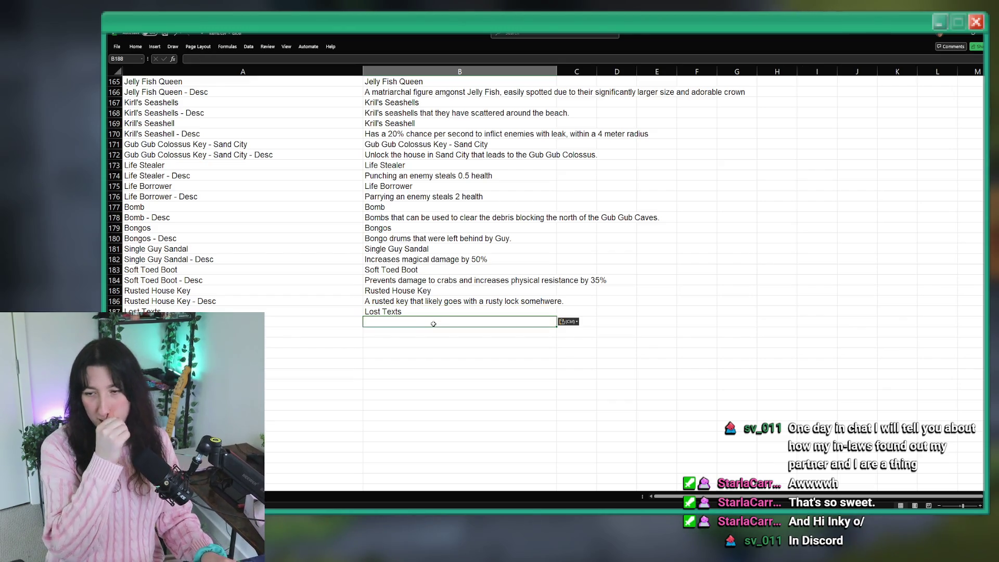
type("A collectionk")
key("BackSpace")
type("of lost text s")
key("BackSpace")
key("BackSpace")
type("s")
type(" describing something other wordly")
key("BackSpace")
key("BackSpace")
key("BackSpace")
type("ldy")
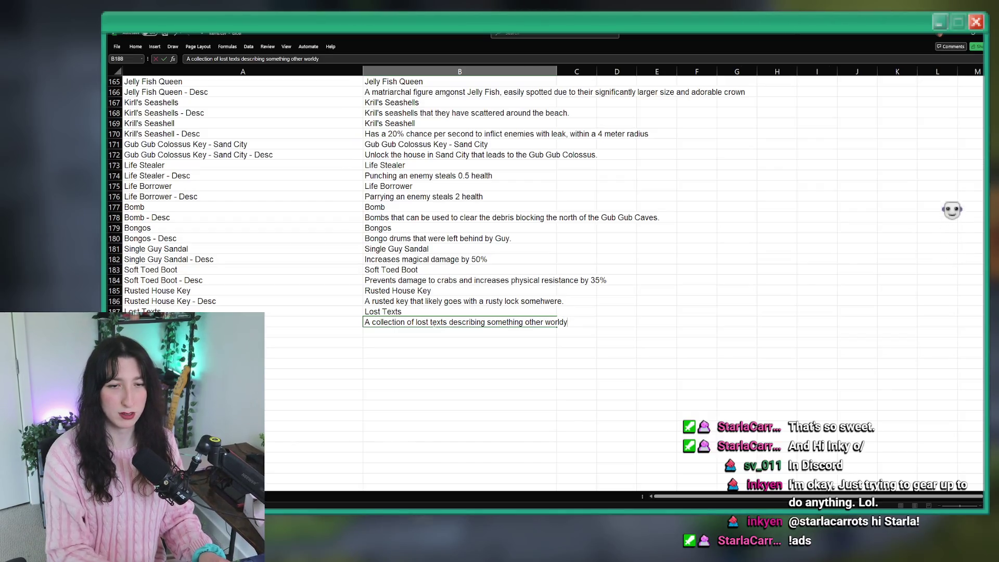
type(".")
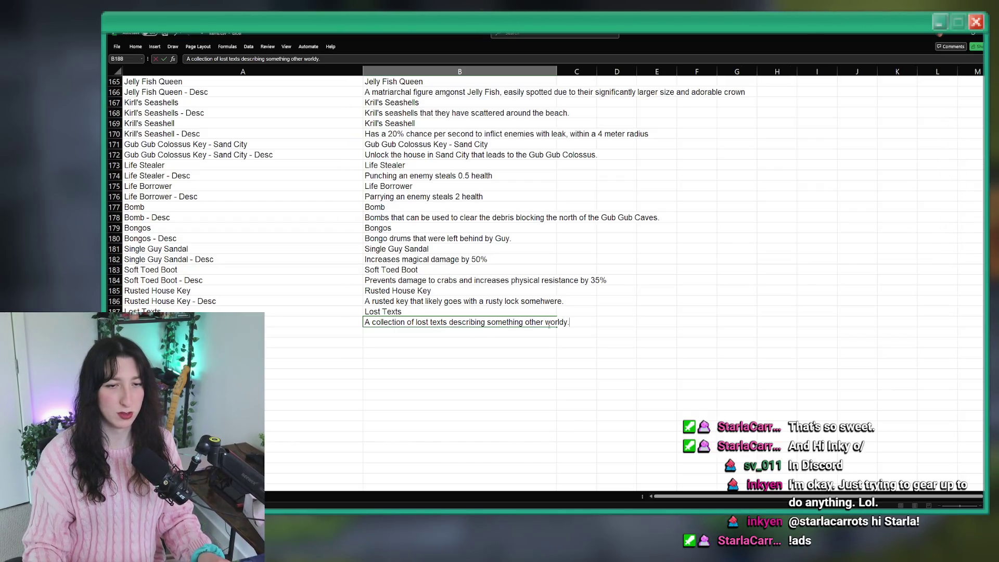
key("ctrl+Return")
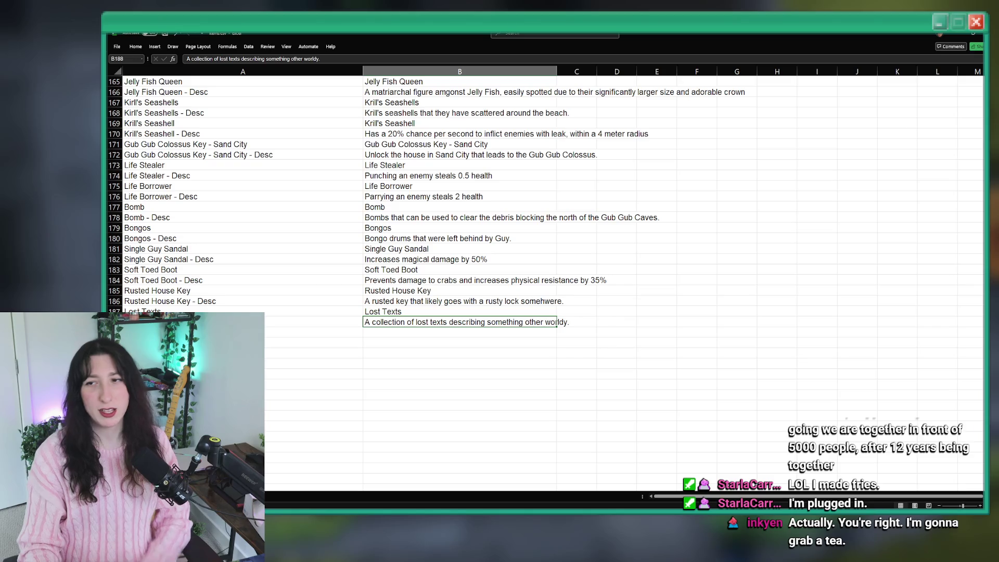
- Switch back to GameMaker and place the caret on the Lost Texts name line in scr_keyitems
key("Down")
key("Down")
key("Down")
key("Up")
key("Up")
key("Up")
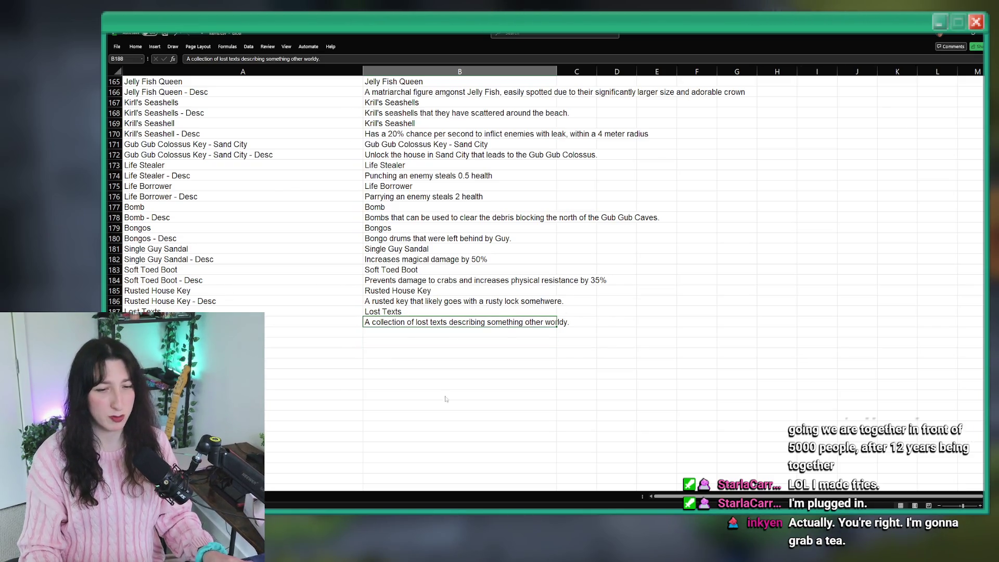
key("alt+Tab")
left_click(480, 377)
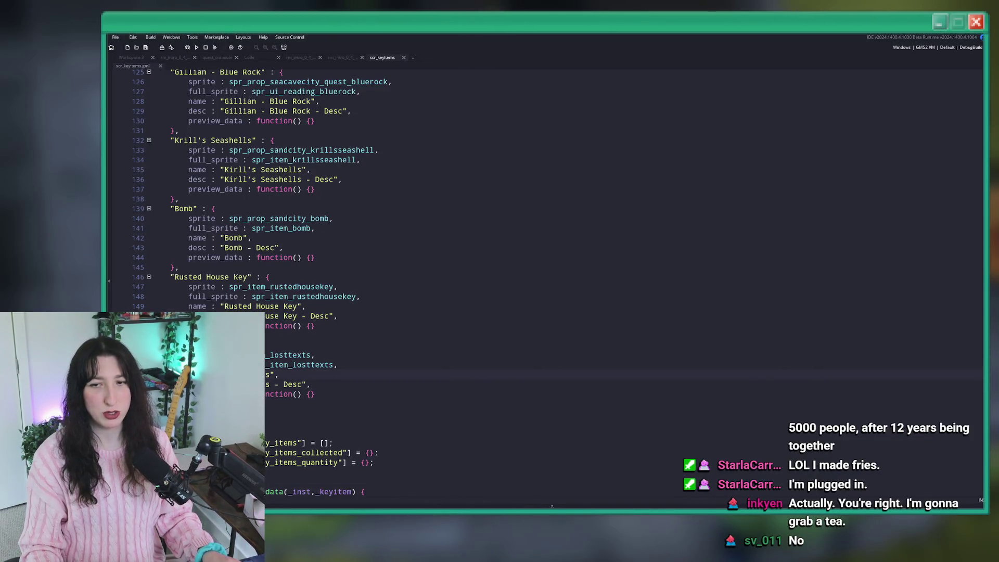
- Duplicate spr_item_losttexts and name the copy spr_item_losttexts_object
key("ctrl+alt+a")
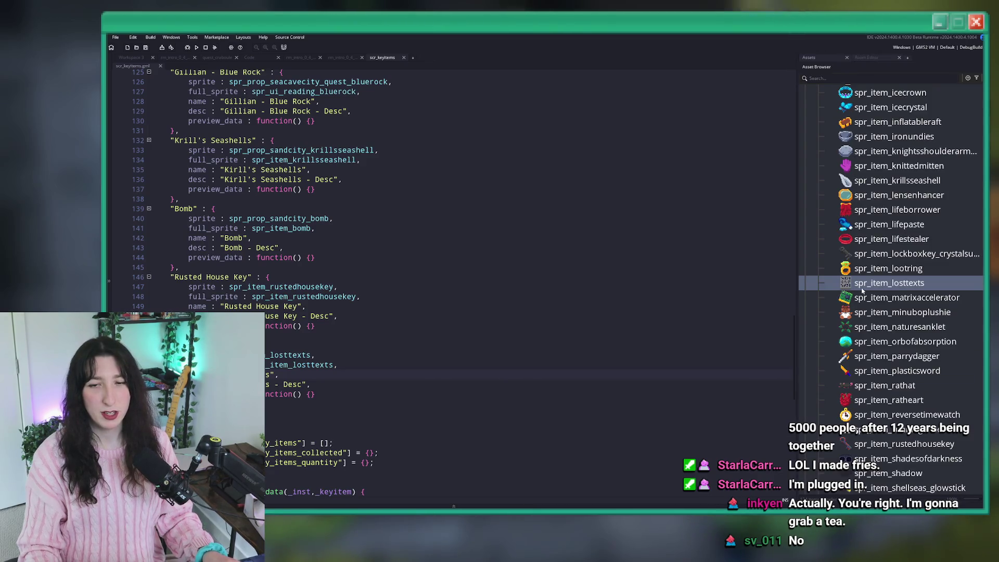
scroll(874, 249, "down", 1)
scroll(888, 212, "up", 1)
scroll(888, 212, "up", 1)
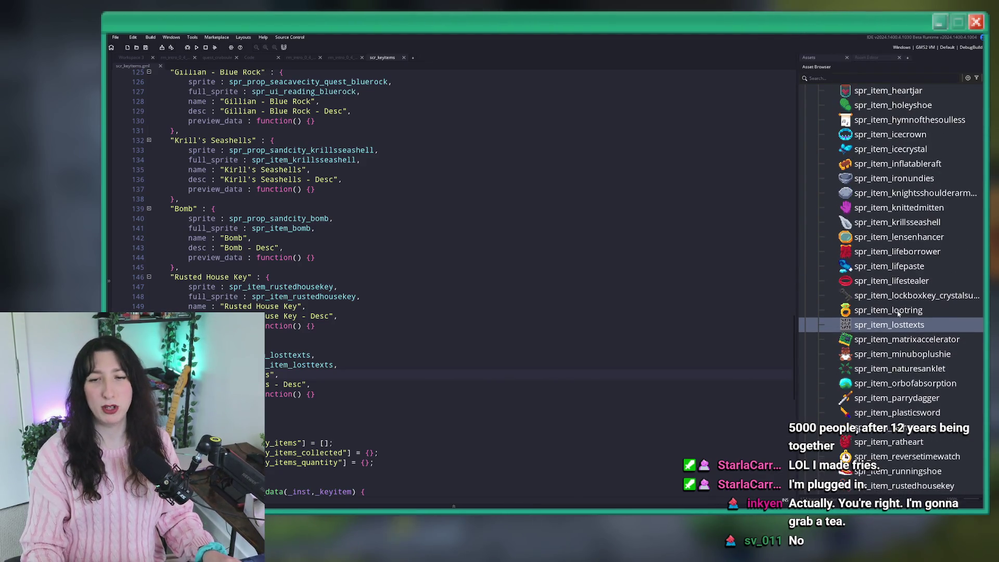
key("ctrl+d")
key("BackSpace")
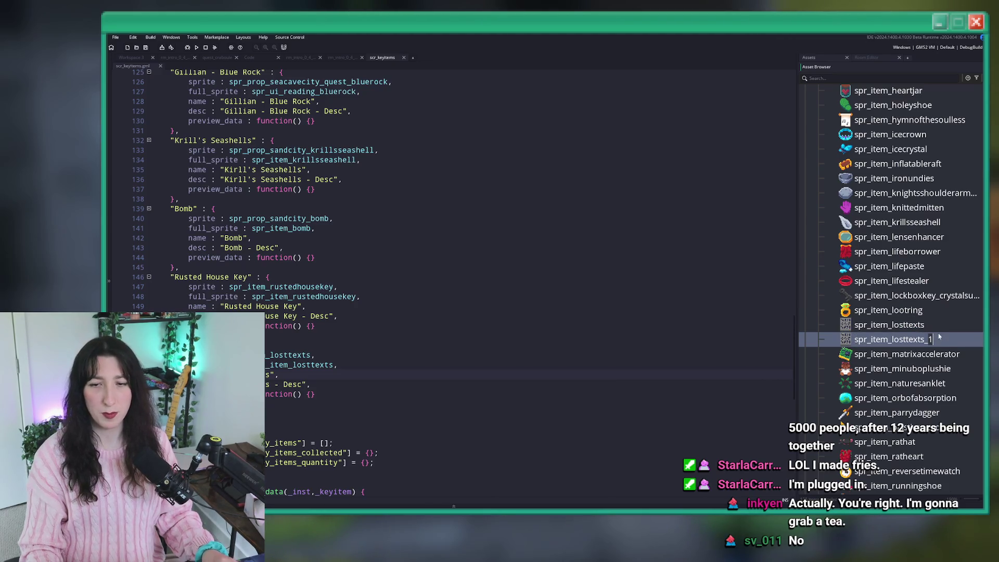
type("object")
key("Return")
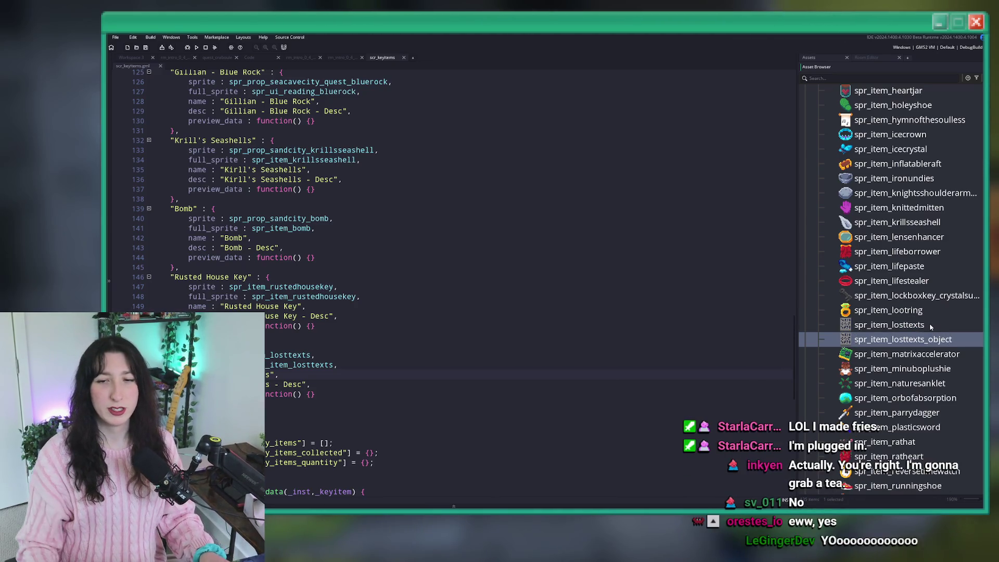
- Import LostTexts.png as the sprite's animated frames and preview the animation
double_click(929, 341)
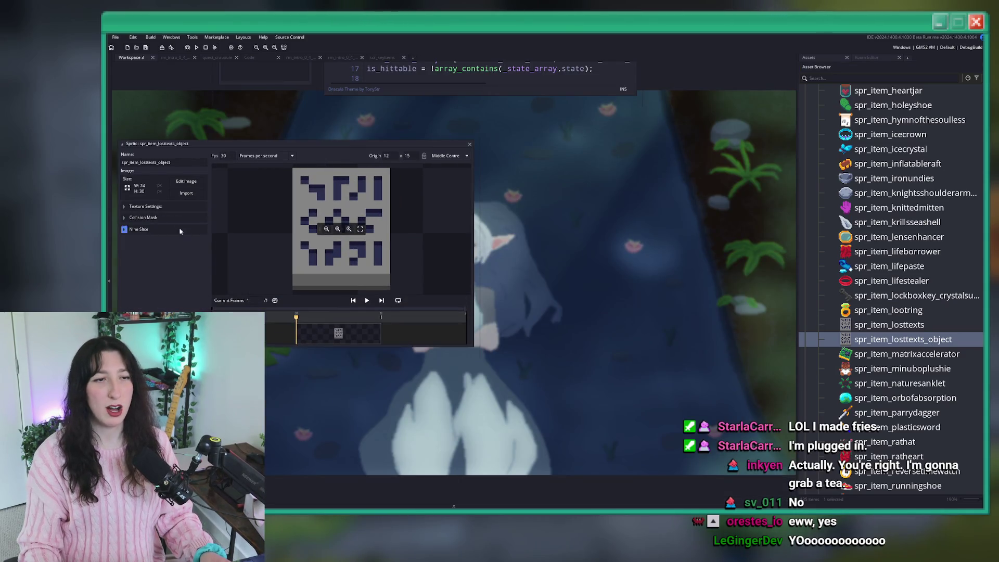
left_click(186, 180)
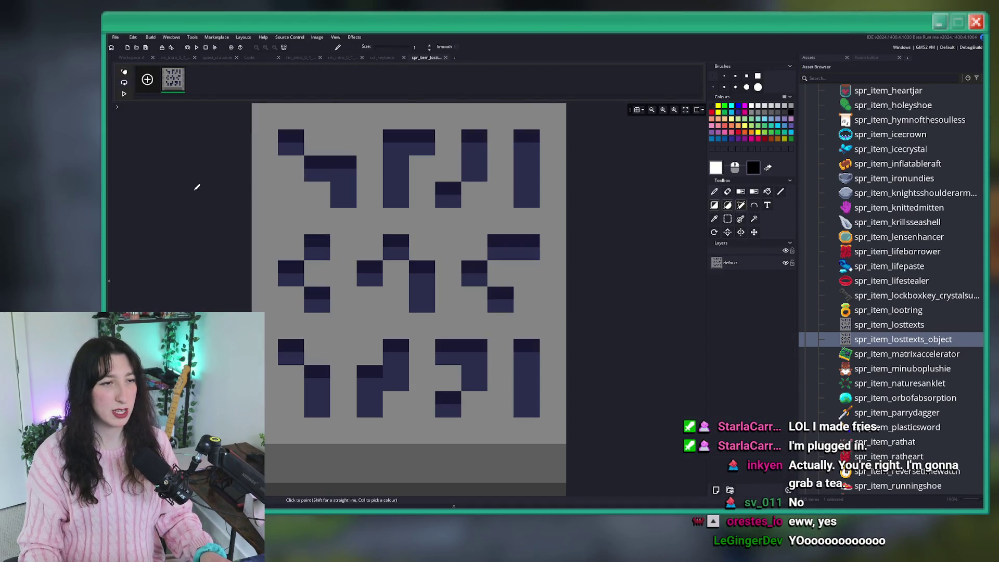
middle_click(437, 58)
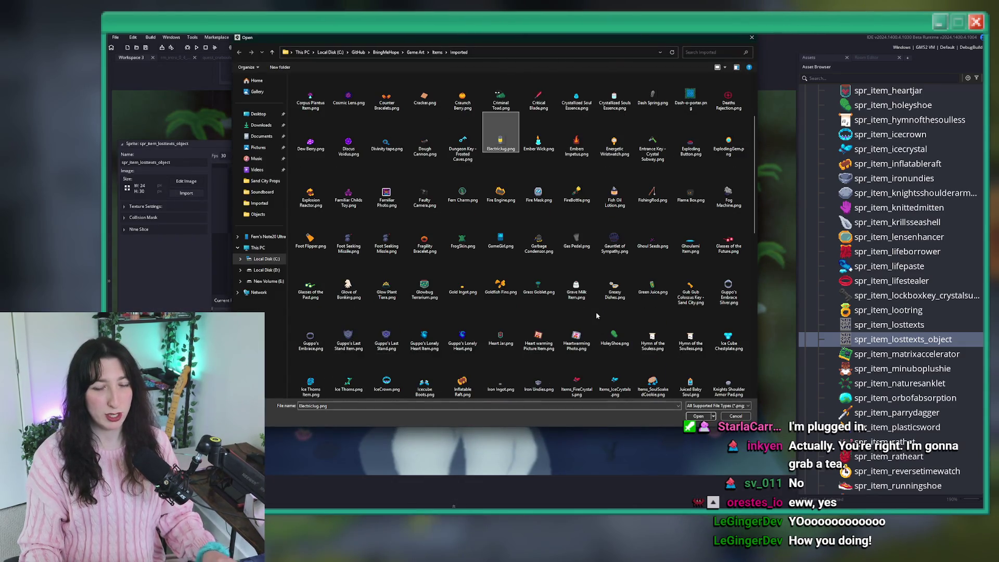
key("l")
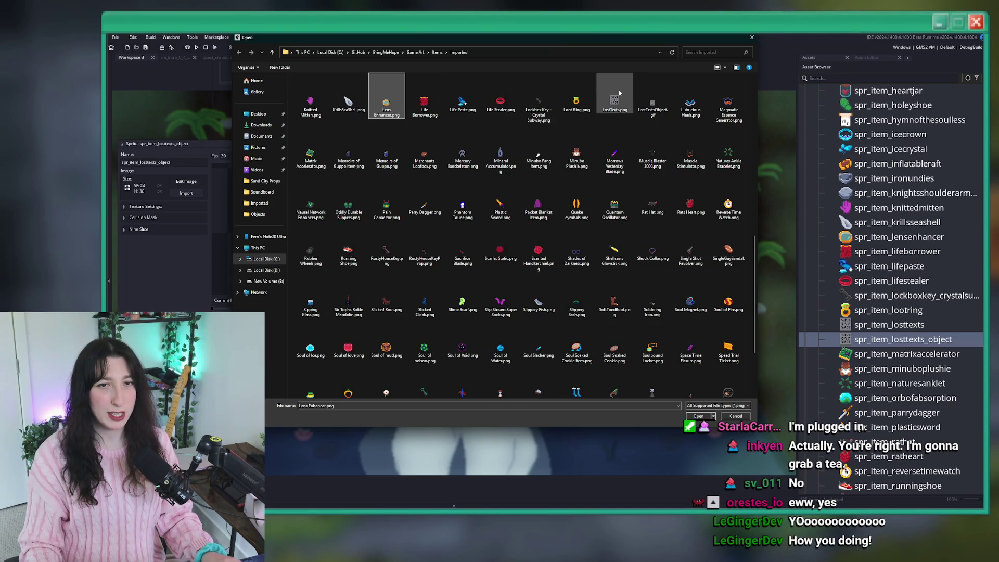
double_click(614, 96)
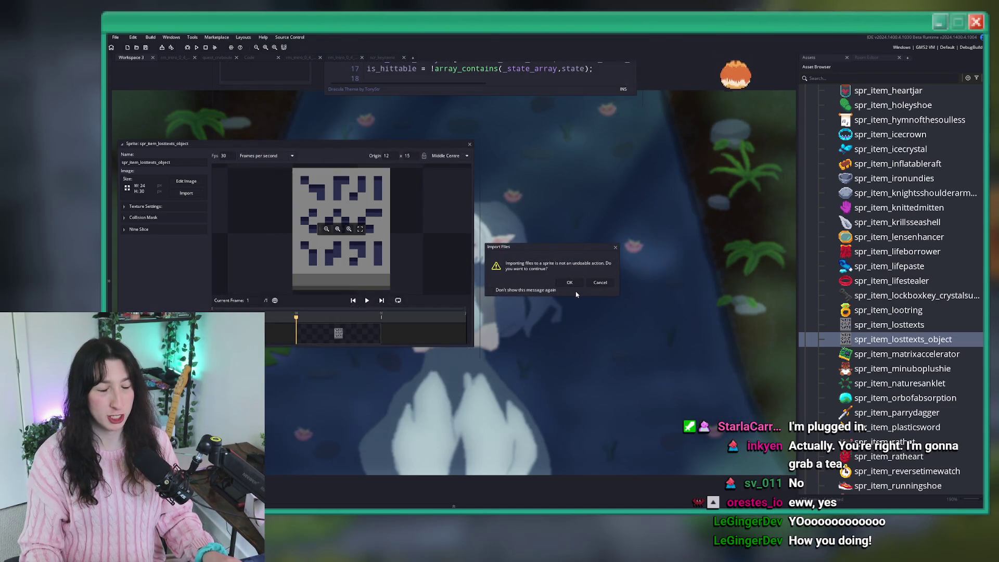
left_click(569, 282)
left_click(454, 305)
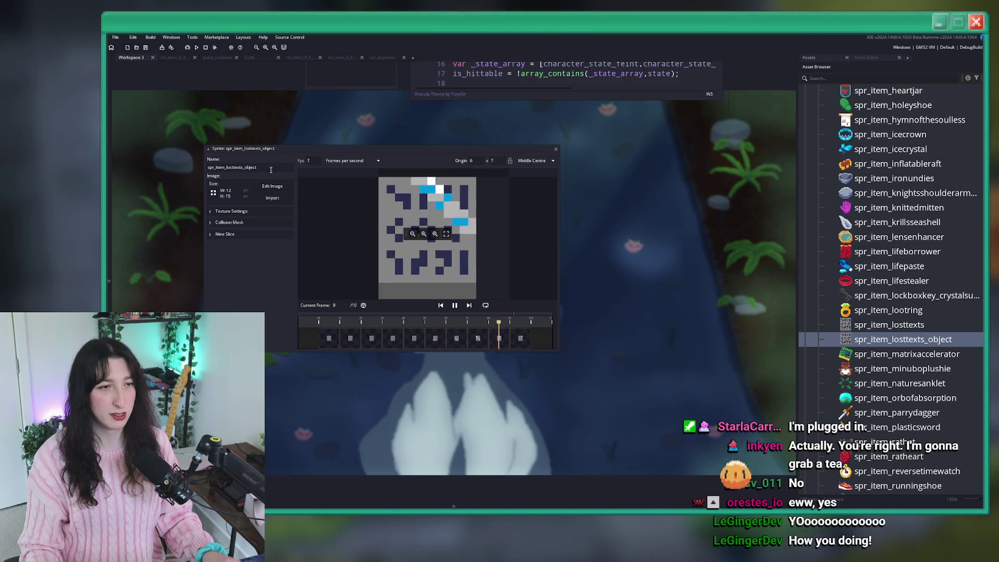
left_click(208, 148)
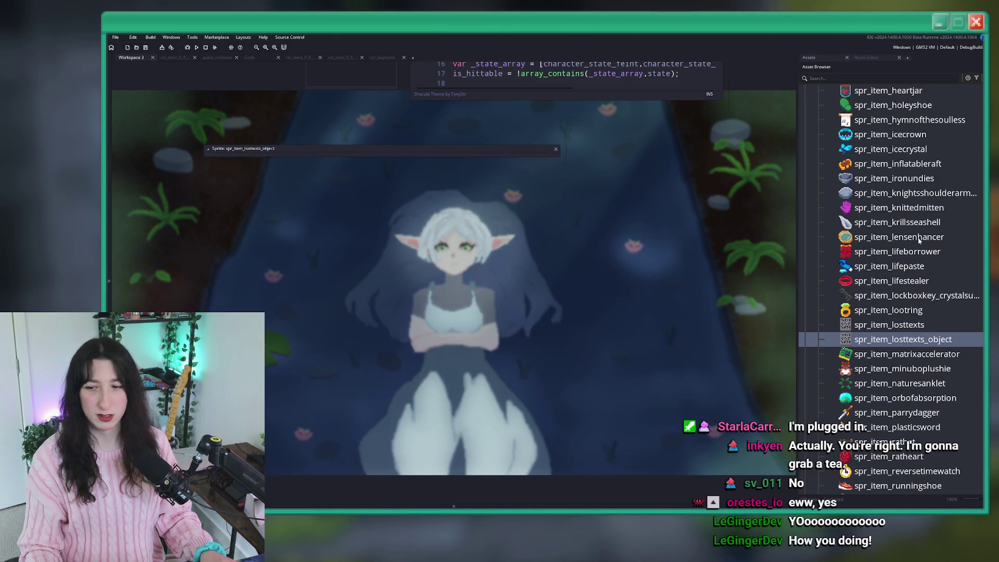
- Scroll the workspace to the obj_crabboss_combat End Step code windows
scroll(921, 237, "up", 15)
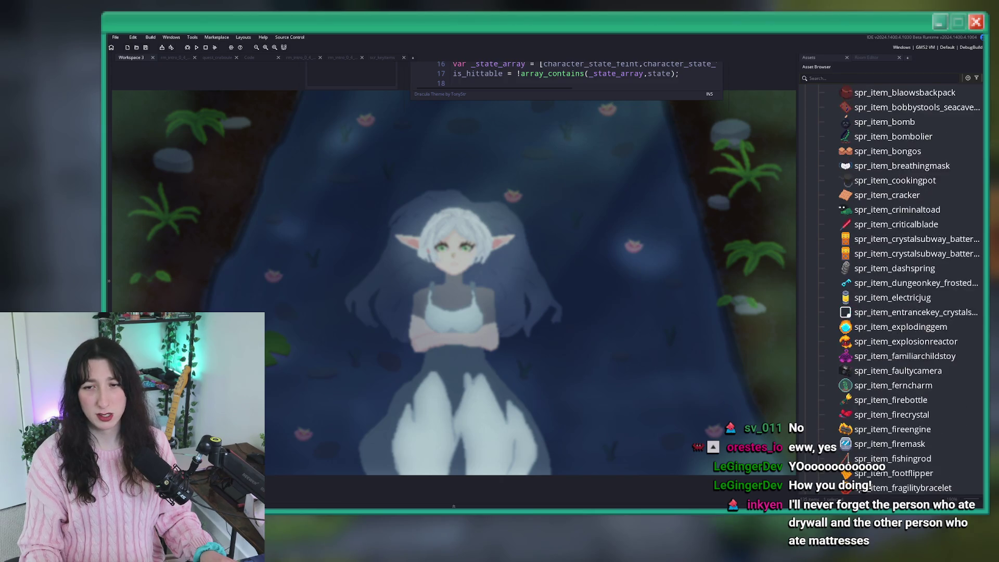
scroll(874, 339, "up", 8)
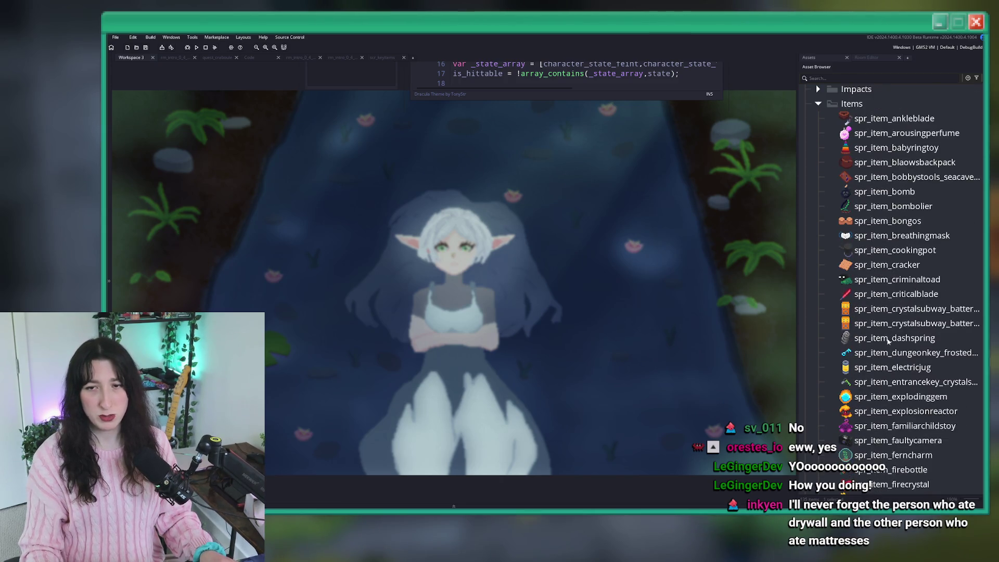
scroll(873, 338, "up", 2)
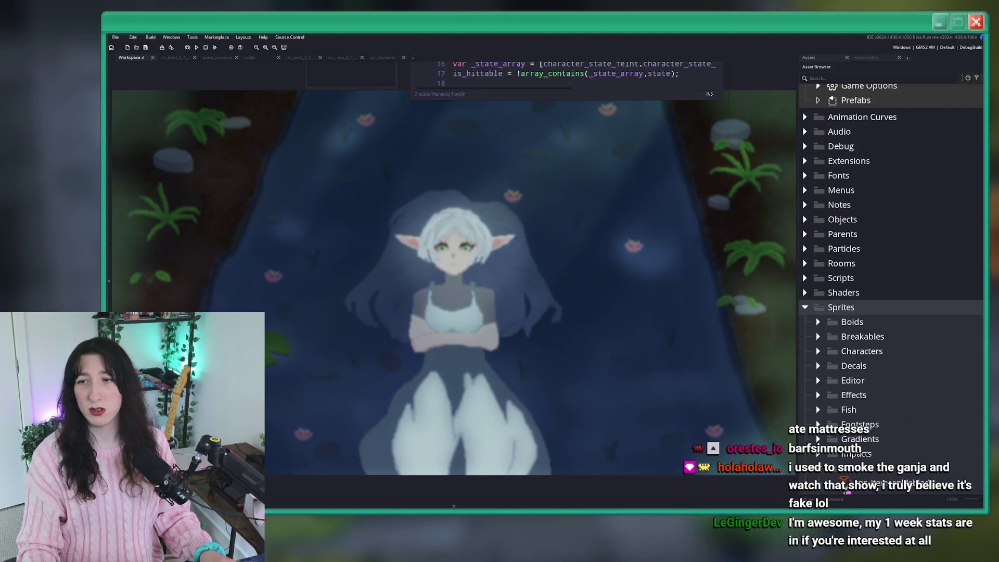
scroll(560, 344, "up", 5)
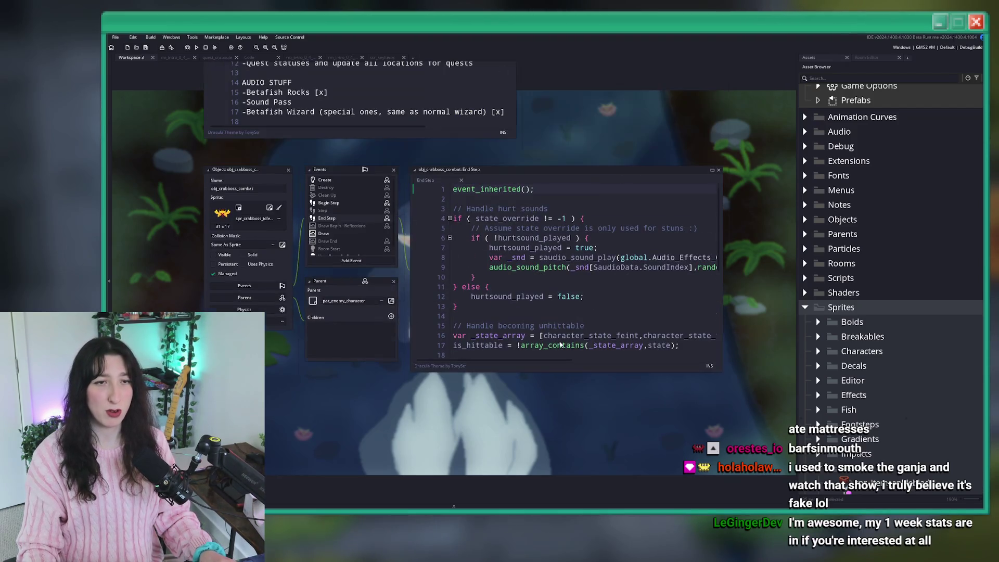
- Tidy the Asset Browser sprite folders, cancelling an accidental Sprites folder rename
scroll(560, 345, "up", 4)
scroll(884, 312, "down", 2)
left_click(818, 397)
left_click(815, 399)
scroll(815, 406, "down", 2)
left_click(818, 459)
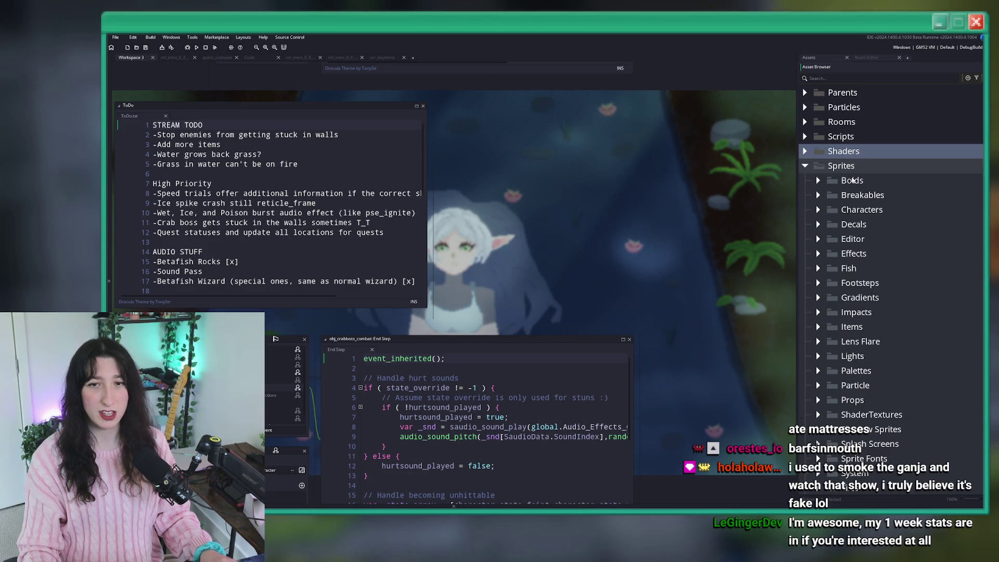
left_click(854, 167)
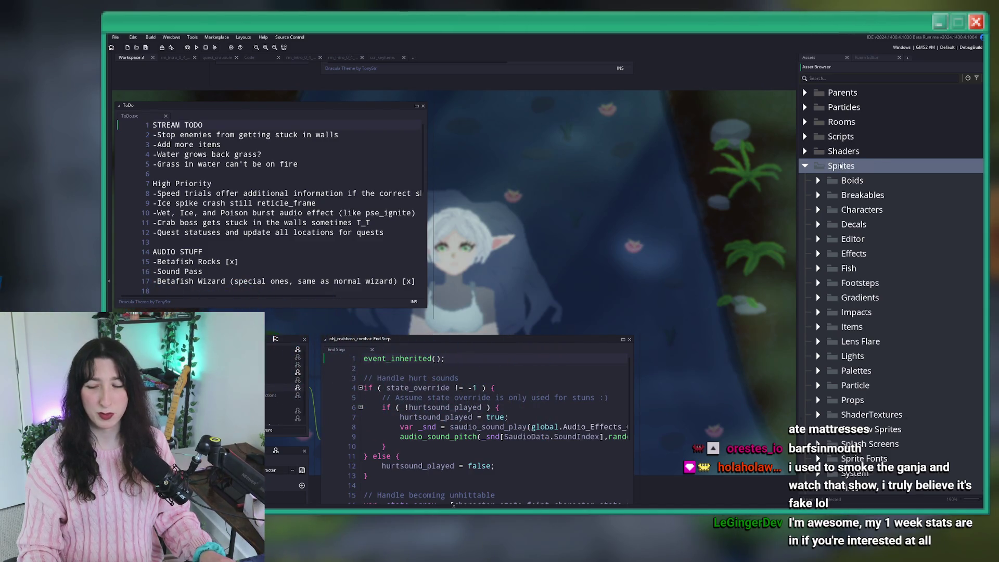
type("sssssssss")
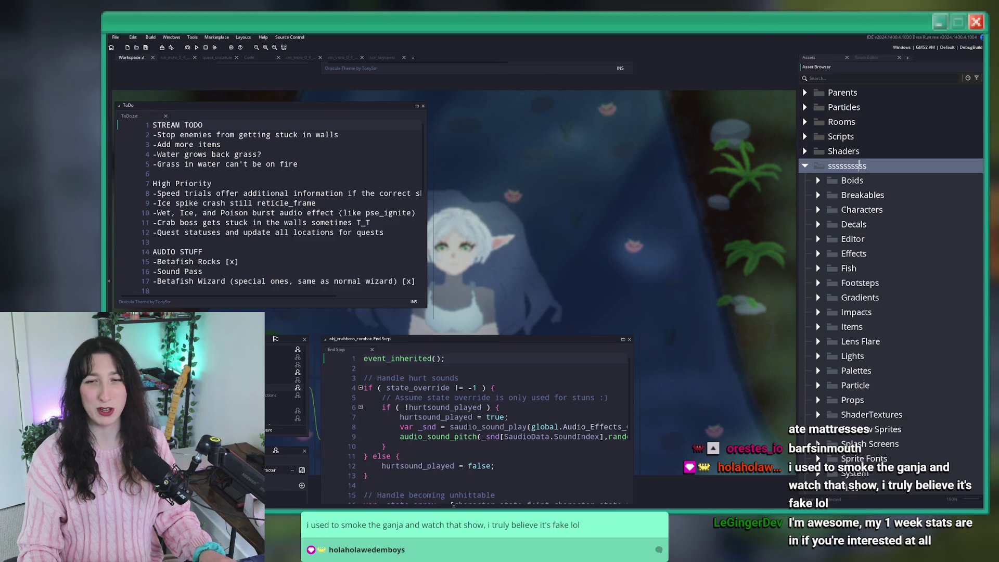
key("Escape")
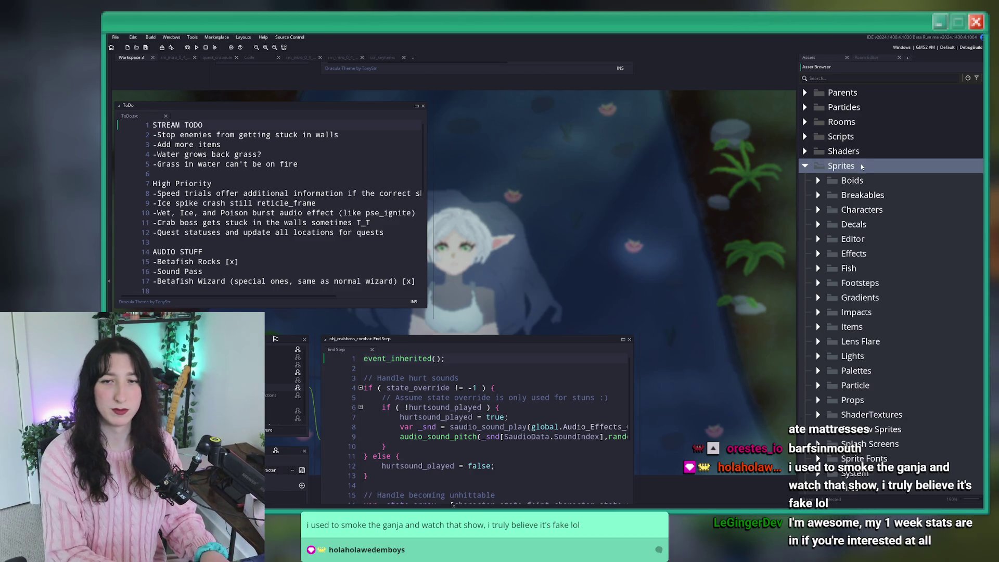
scroll(862, 165, "down", 2)
left_click(877, 197)
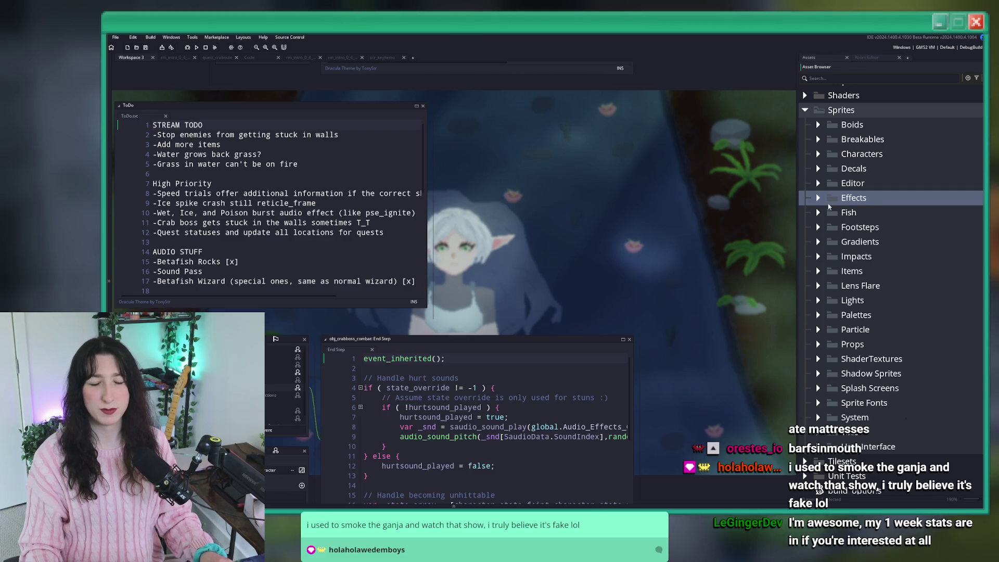
- Place the caret on ToDo line 4, then filter the Asset Browser by 'rust'
left_click(380, 158)
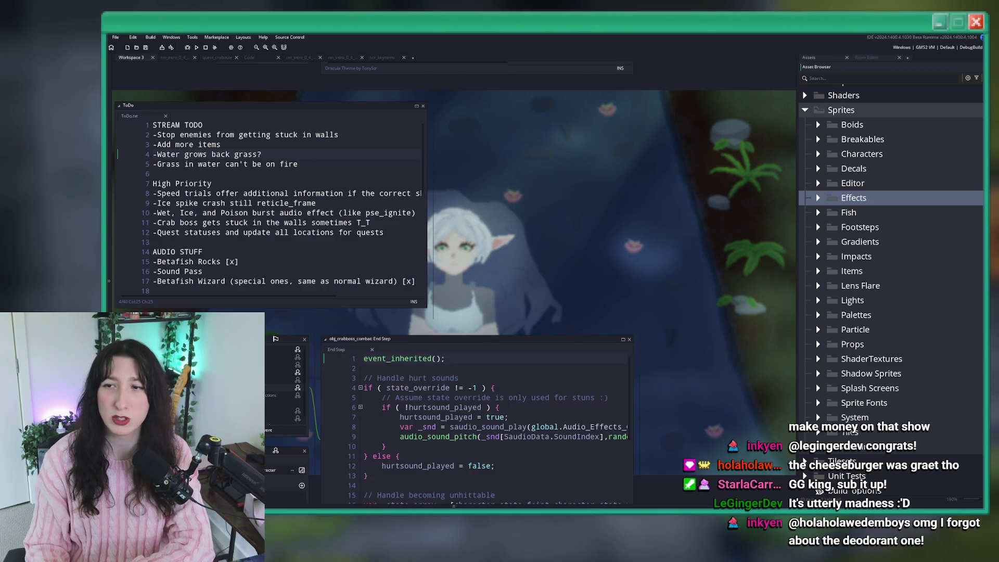
scroll(434, 178, "down", 2)
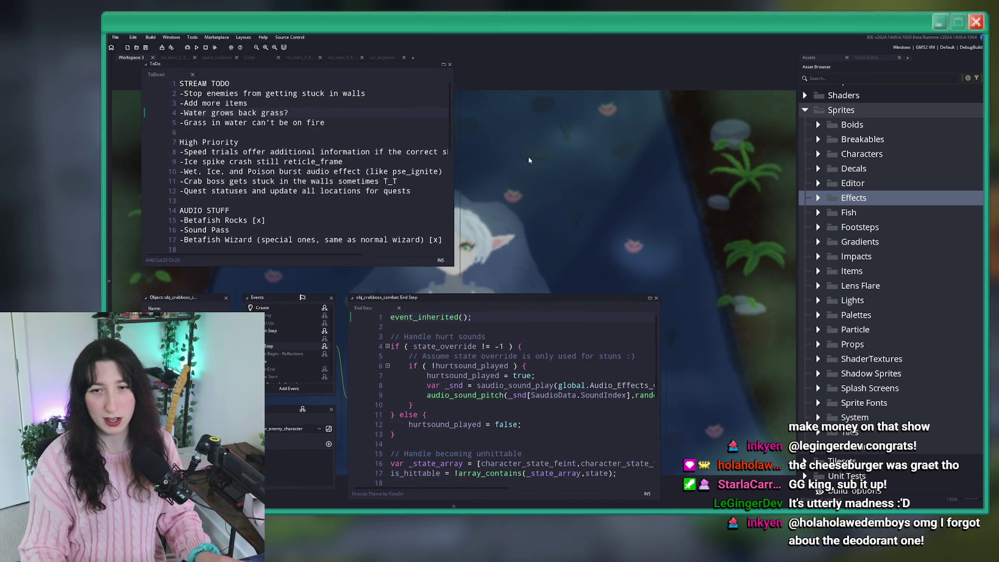
scroll(529, 159, "up", 1)
left_click(819, 198)
left_click(819, 197)
scroll(729, 235, "up", 3)
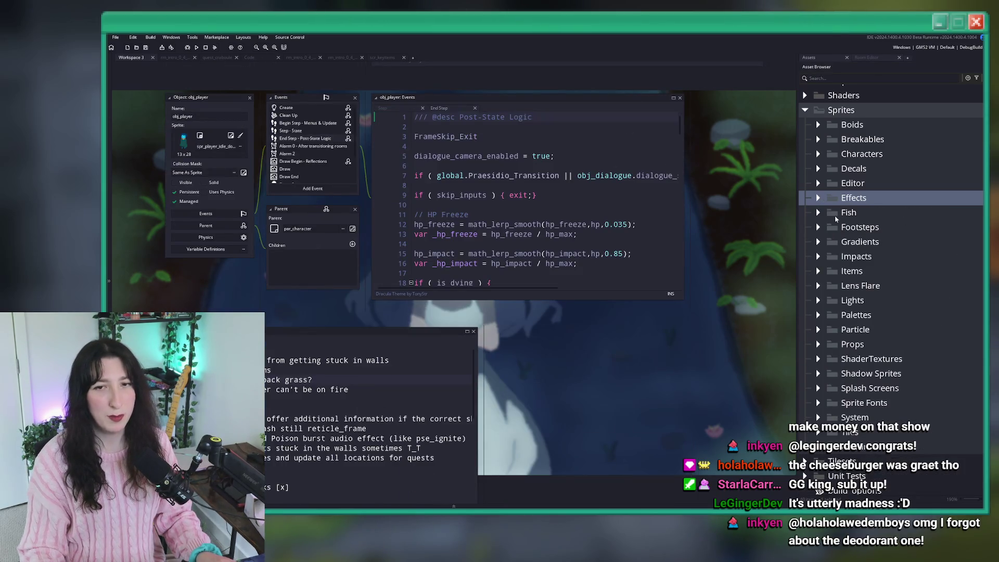
scroll(832, 214, "up", 2)
left_click(876, 77)
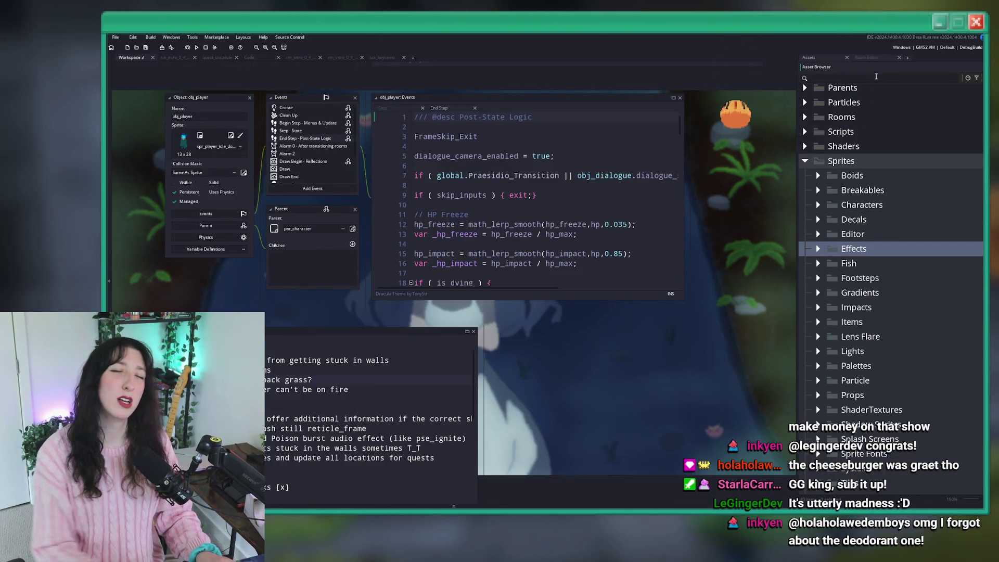
type("rust")
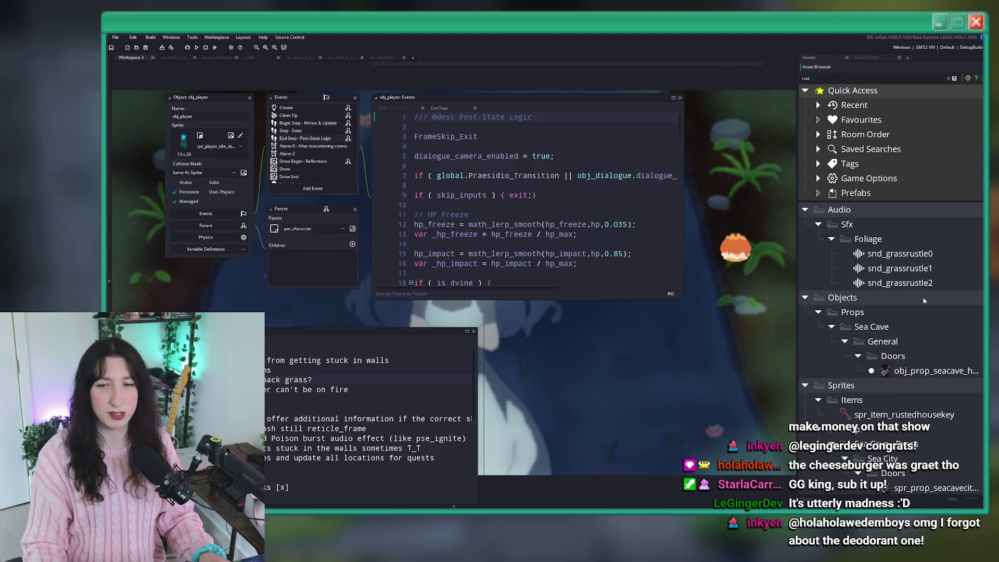
- Inspect obj_prop_seacave_homedoor0_rustylock, then widen the Asset Browser and filter by 'prop'
left_click(918, 372)
left_click(948, 78)
double_click(898, 282)
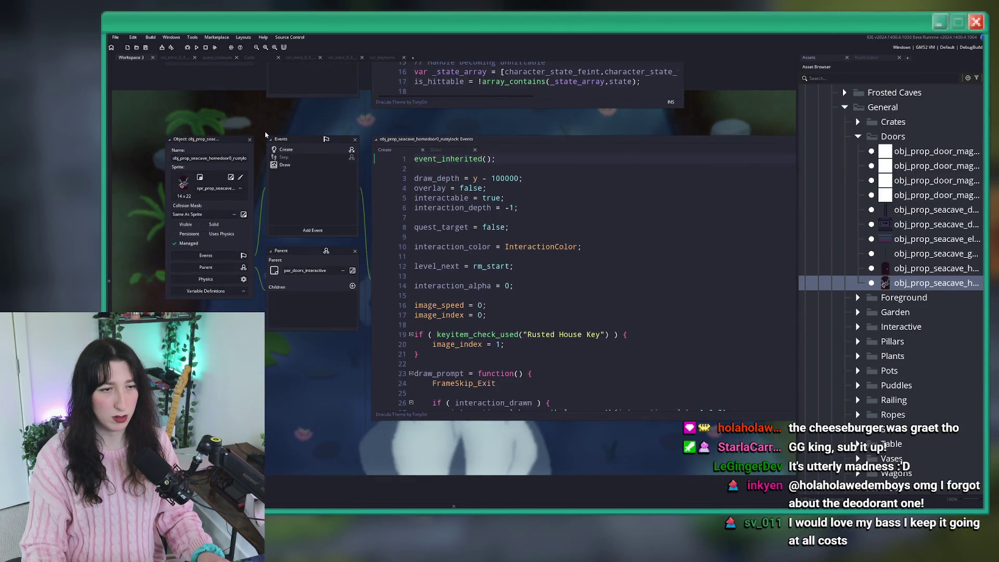
left_click(251, 140)
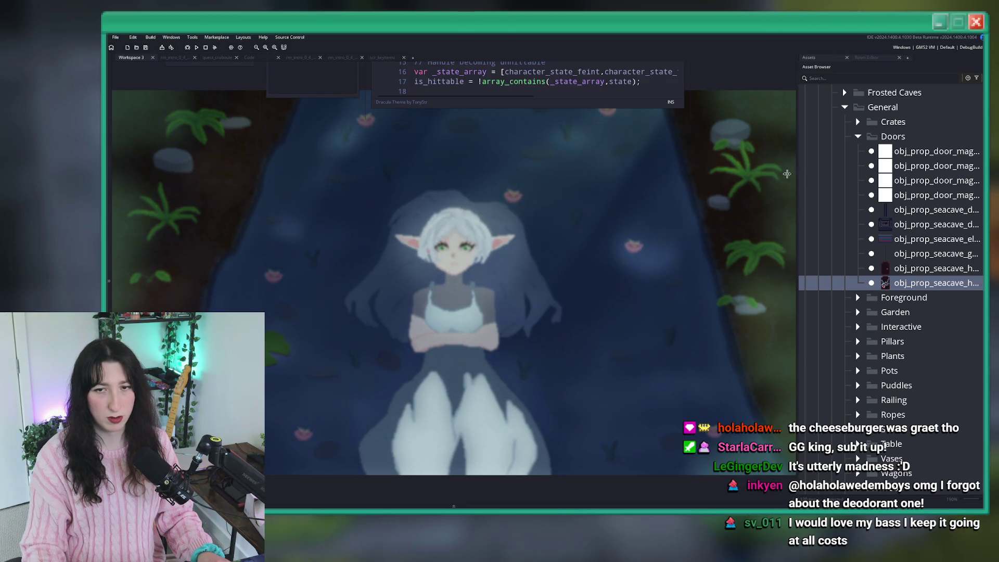
left_click_drag(795, 173, 663, 173)
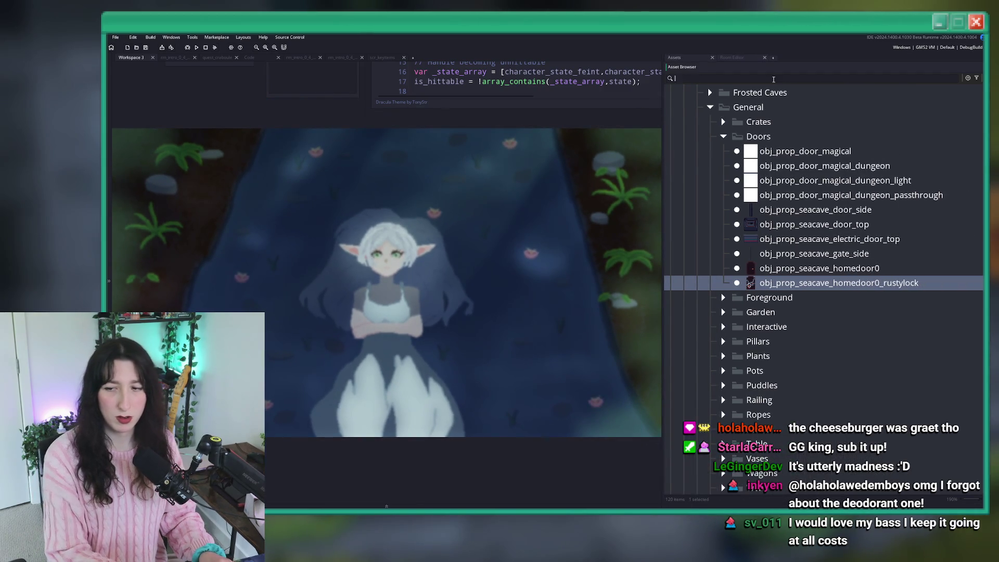
type("prop")
key("Return")
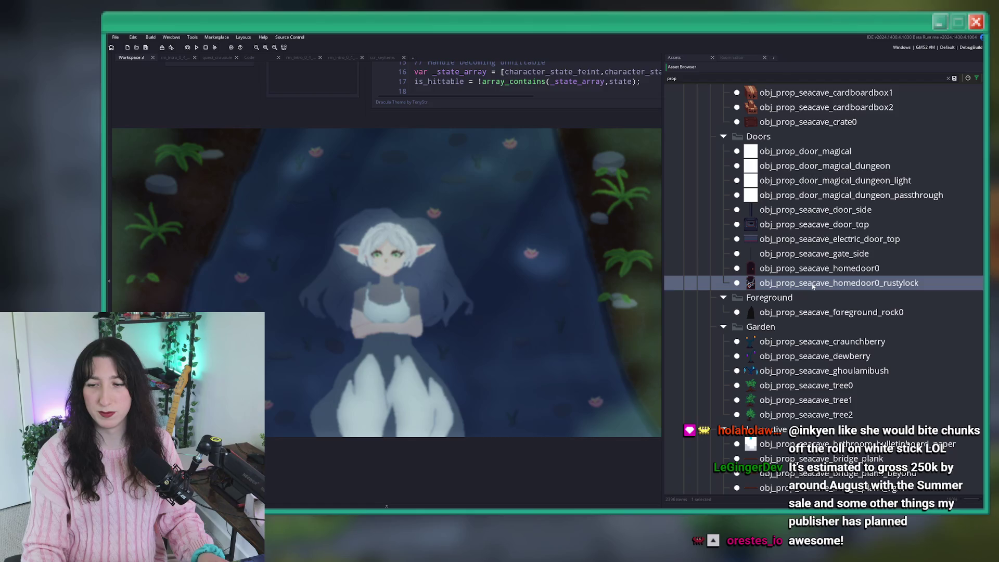
scroll(813, 285, "down", 1)
left_click(822, 270)
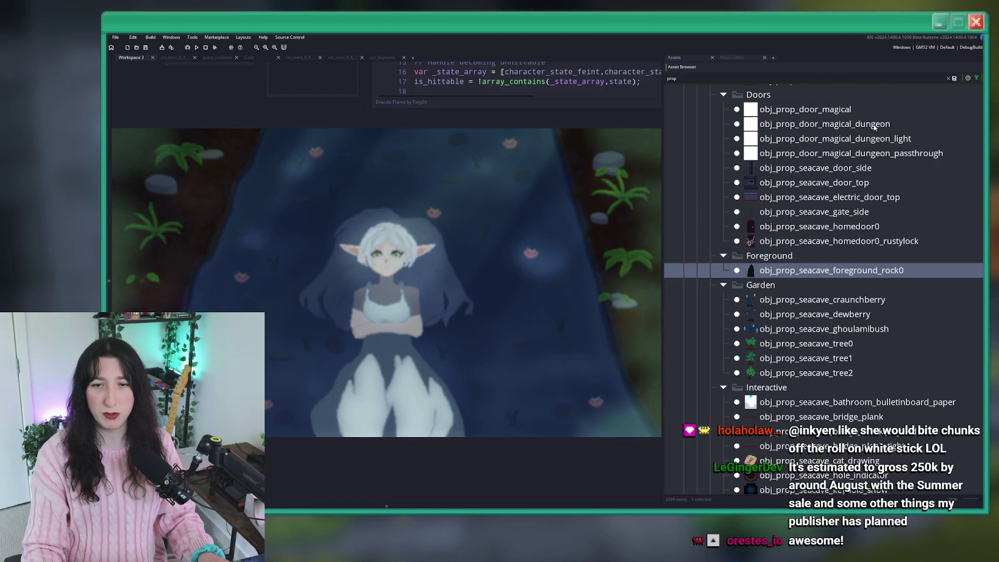
scroll(818, 292, "down", 1)
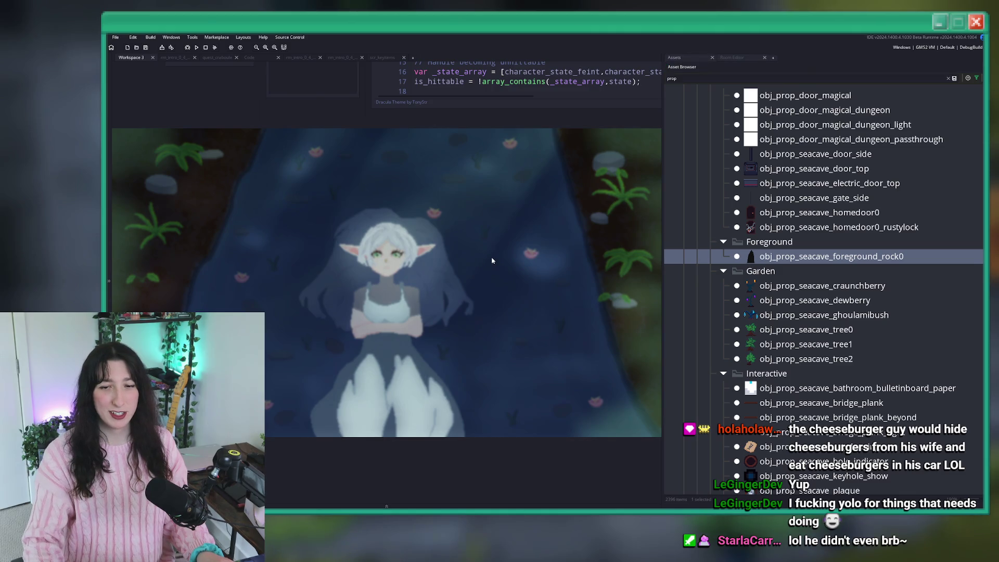
scroll(818, 214, "up", 3)
left_click(817, 214)
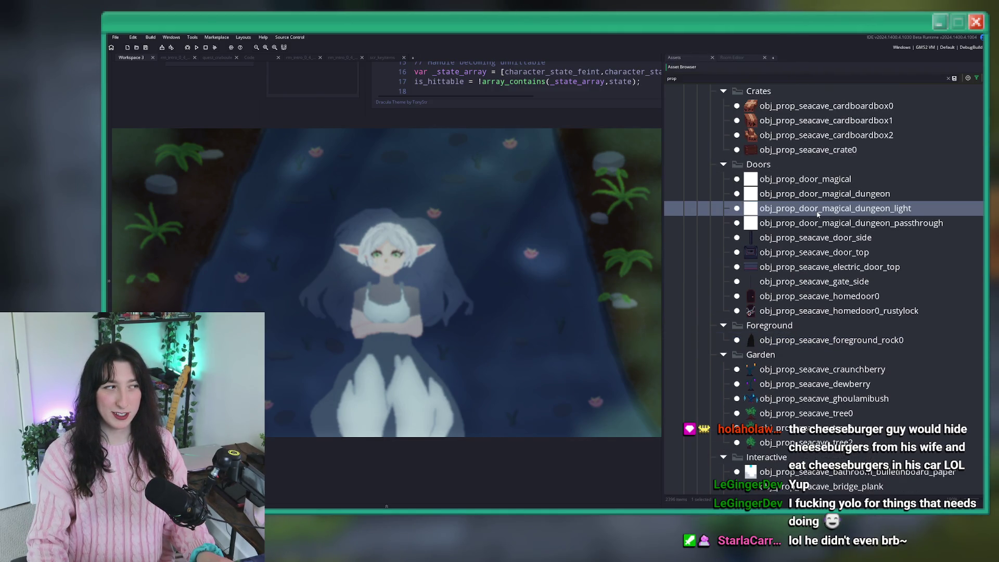
scroll(819, 195, "up", 2)
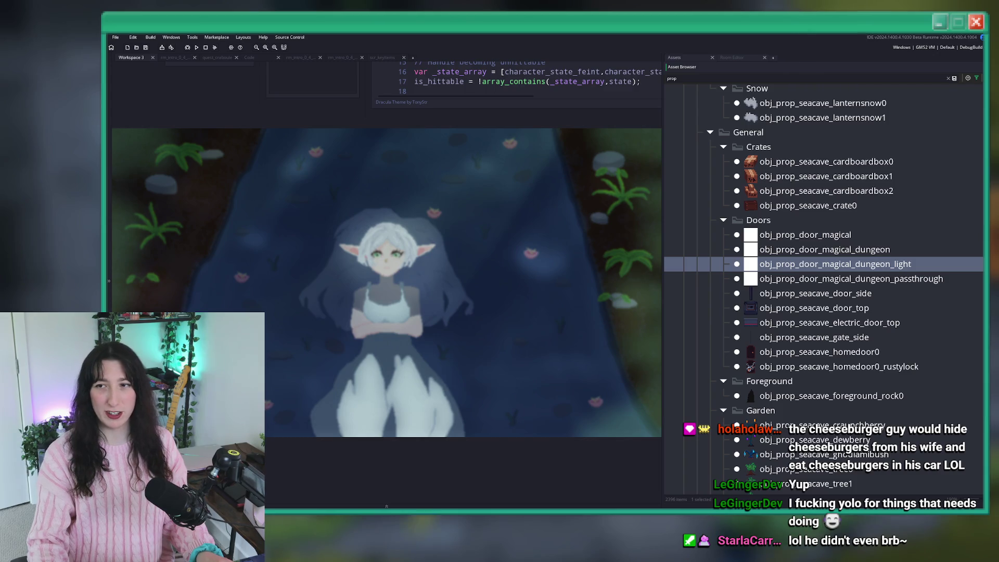
scroll(828, 274, "up", 8)
scroll(827, 275, "up", 20)
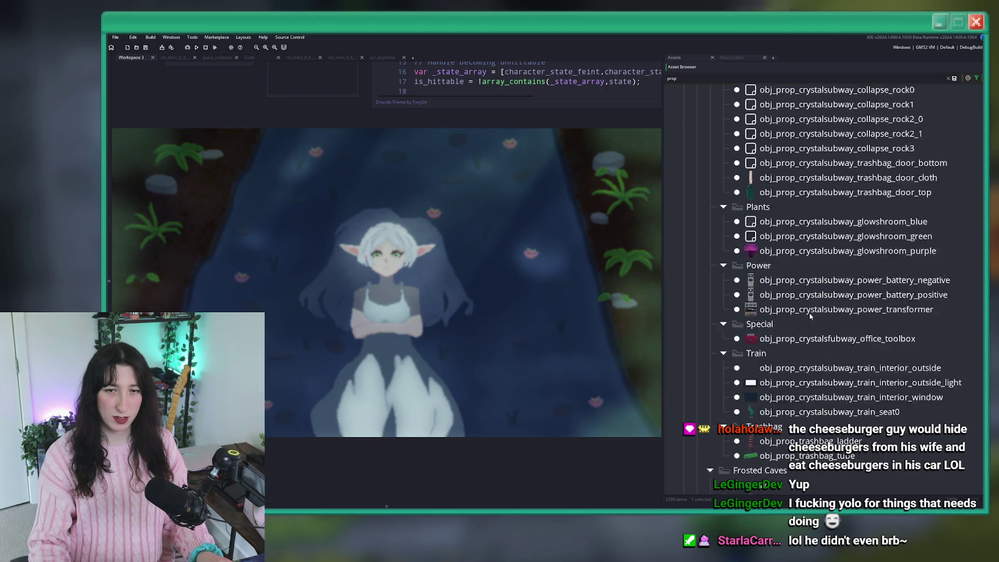
scroll(811, 322, "up", 5)
scroll(529, 228, "up", 8)
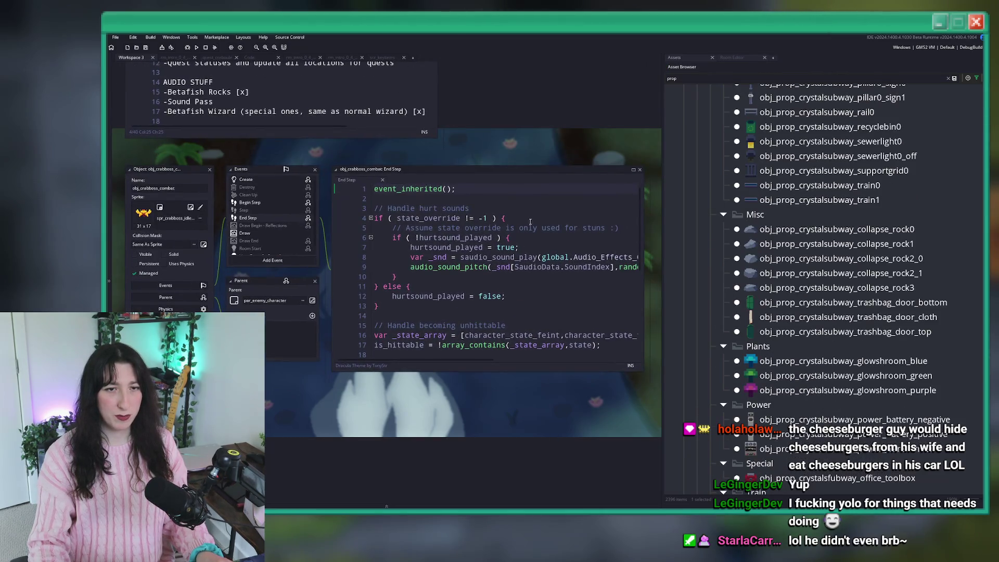
scroll(529, 228, "up", 6)
scroll(591, 279, "down", 5)
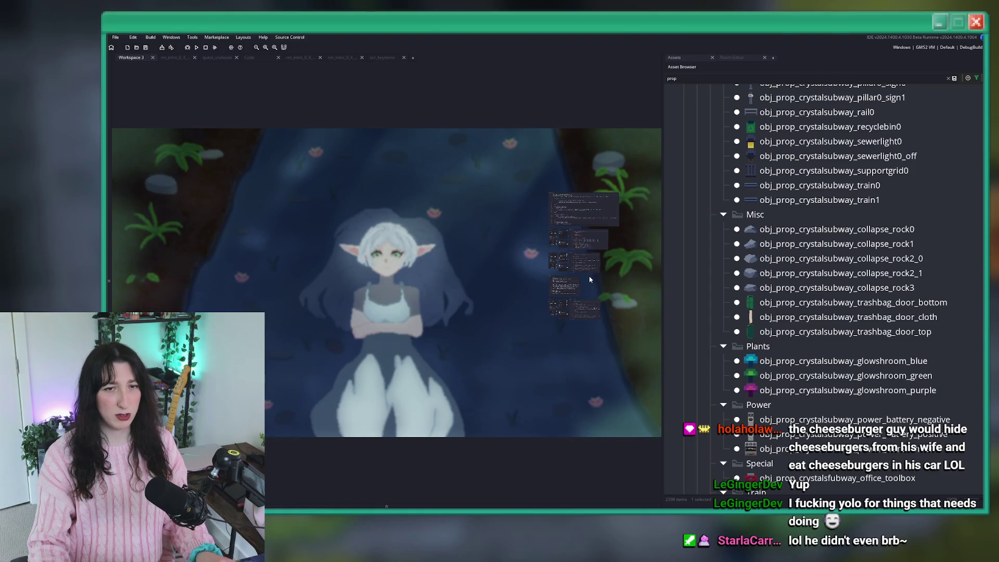
scroll(448, 267, "up", 5)
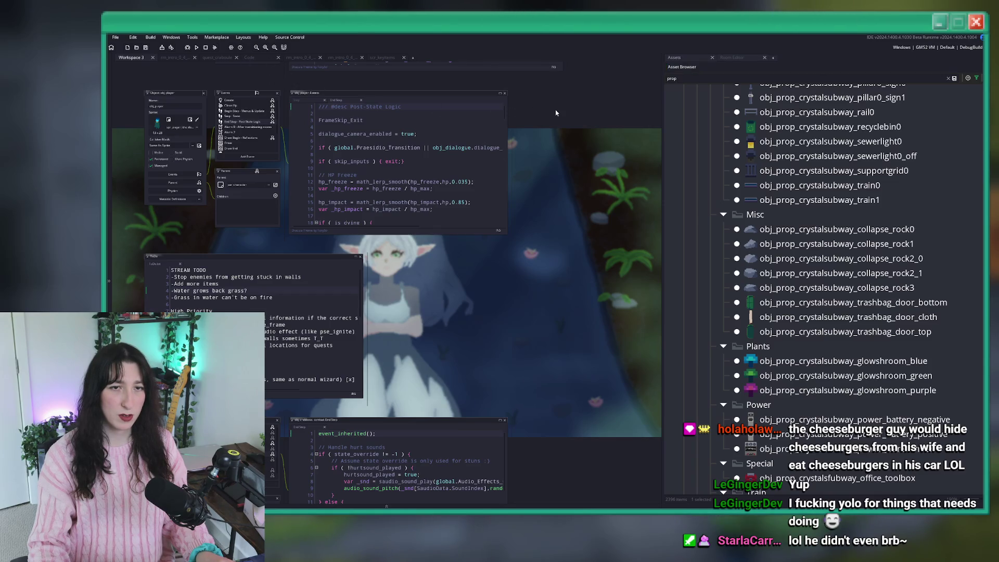
- Jump to the crystal subway asset via 'crystalsubway' search and clear the prop filter
key("ctrl+t")
type("crystalsubway")
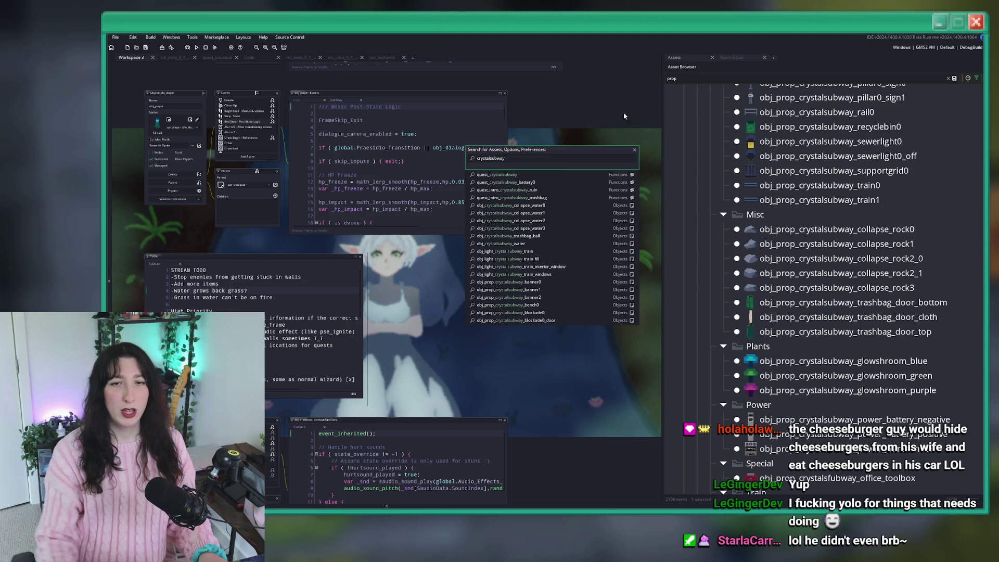
left_click(820, 200)
scroll(939, 358, "up", 7)
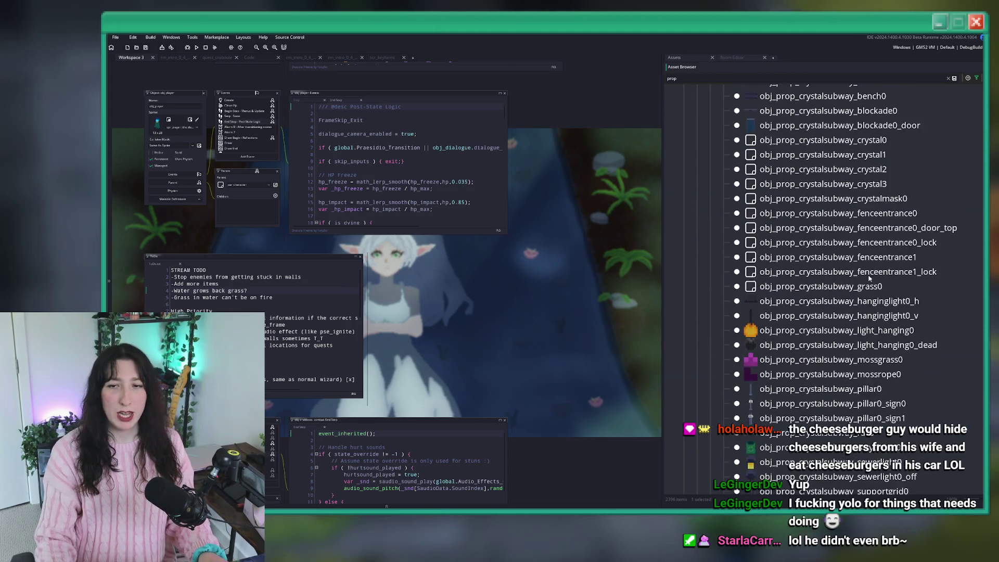
scroll(940, 358, "up", 15)
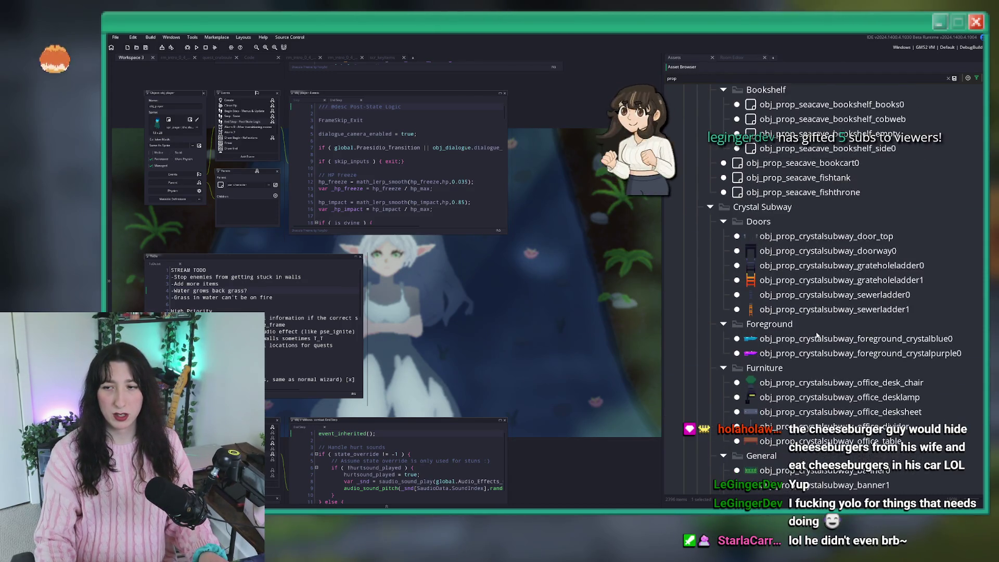
scroll(817, 345, "up", 5)
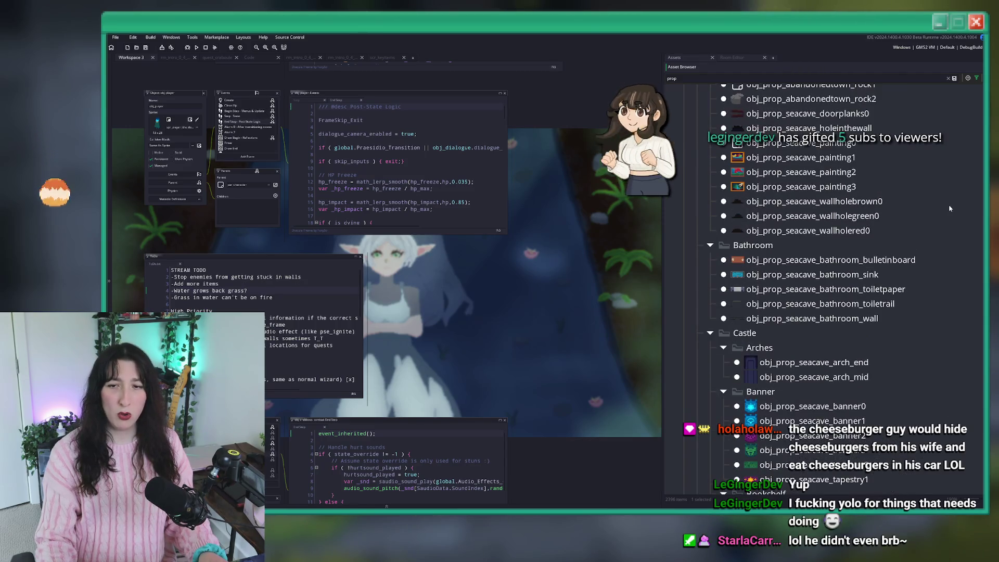
scroll(817, 291, "up", 10)
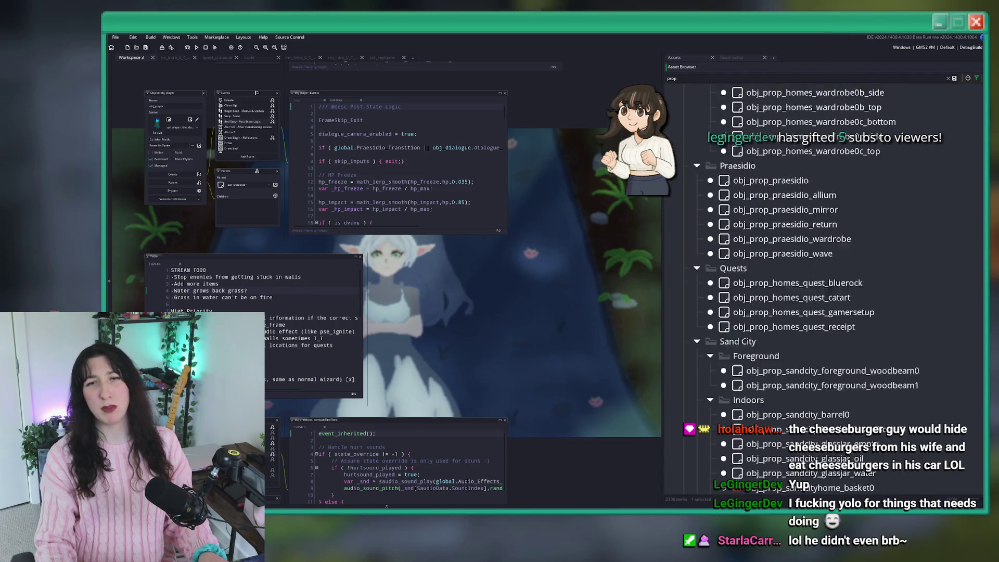
scroll(827, 292, "up", 9)
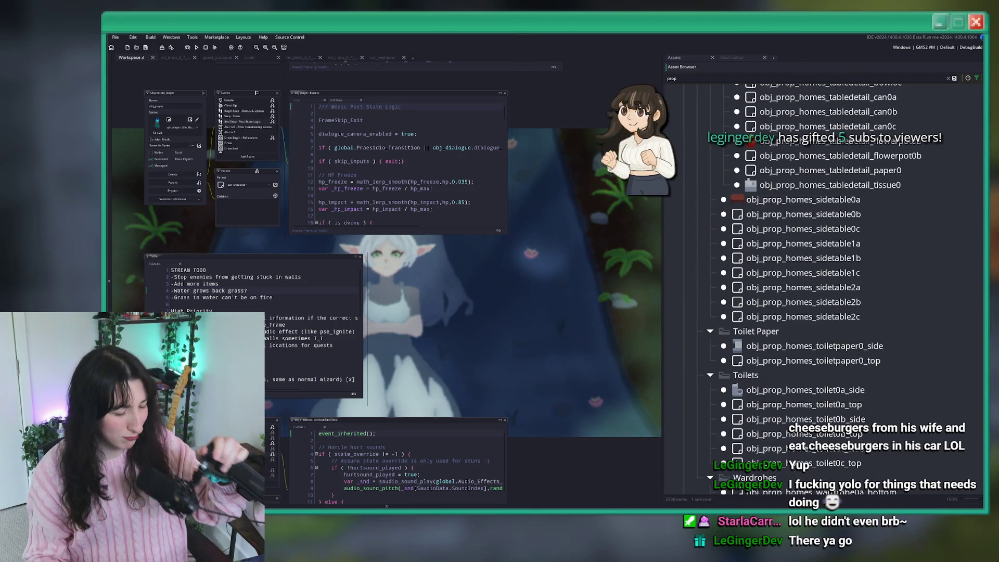
scroll(827, 291, "down", 1)
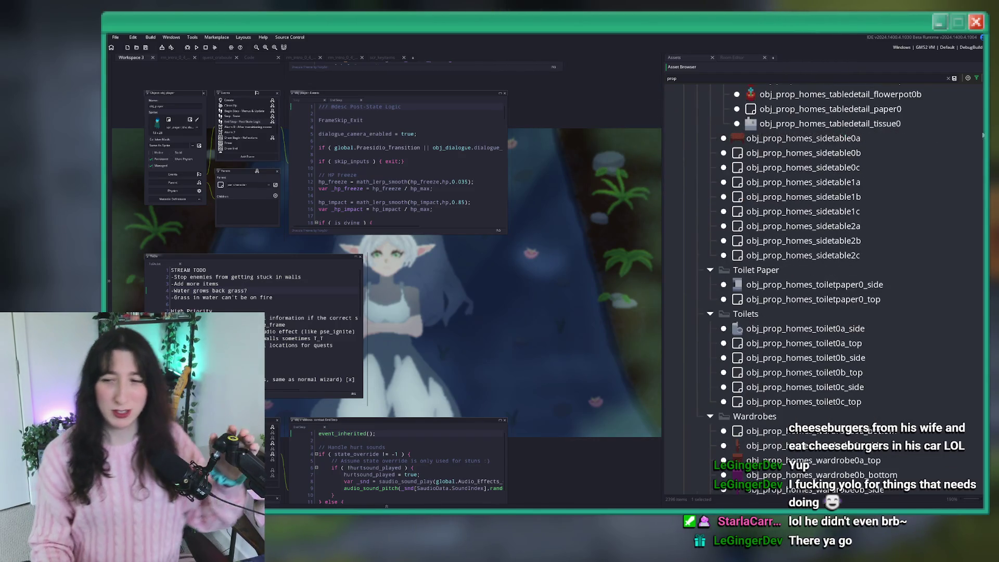
scroll(827, 291, "up", 9)
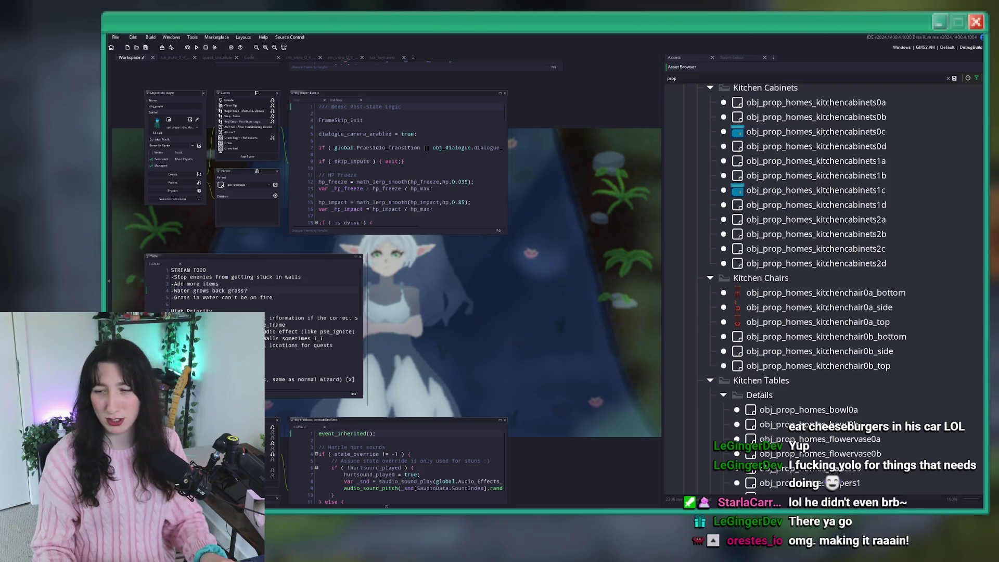
scroll(822, 291, "up", 9)
scroll(888, 156, "up", 10)
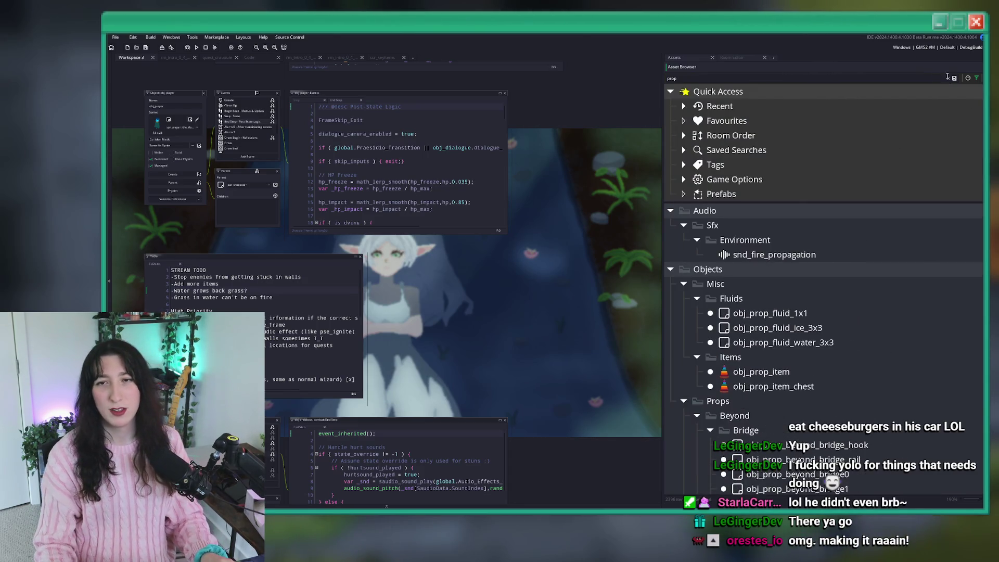
left_click(952, 78)
scroll(816, 292, "up", 10)
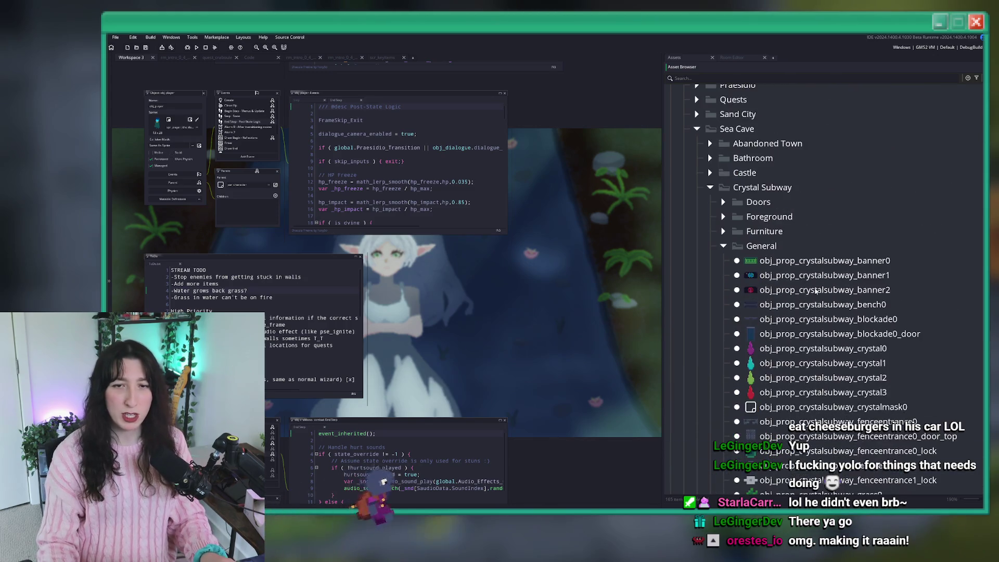
scroll(816, 292, "down", 5)
scroll(815, 339, "down", 10)
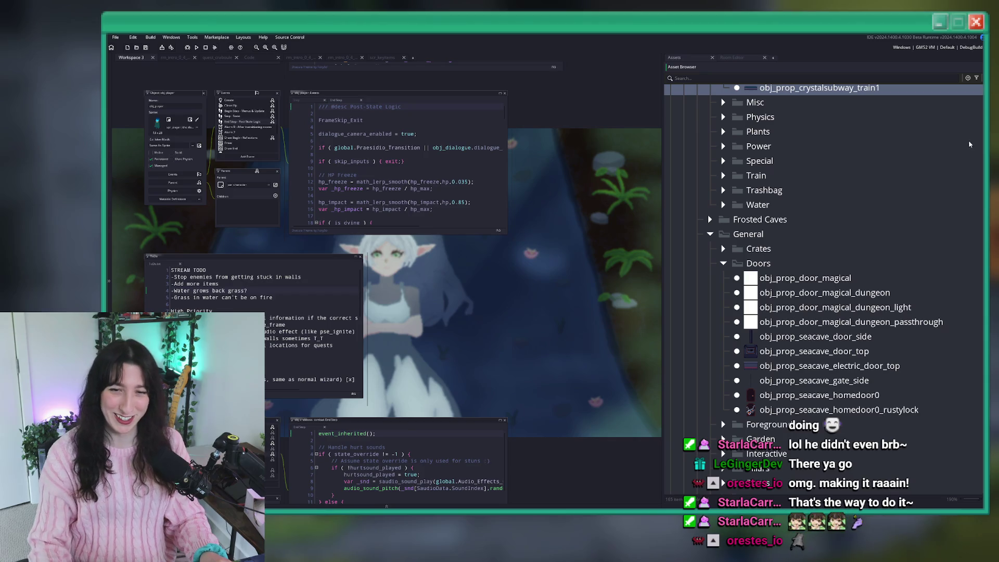
scroll(718, 234, "up", 5)
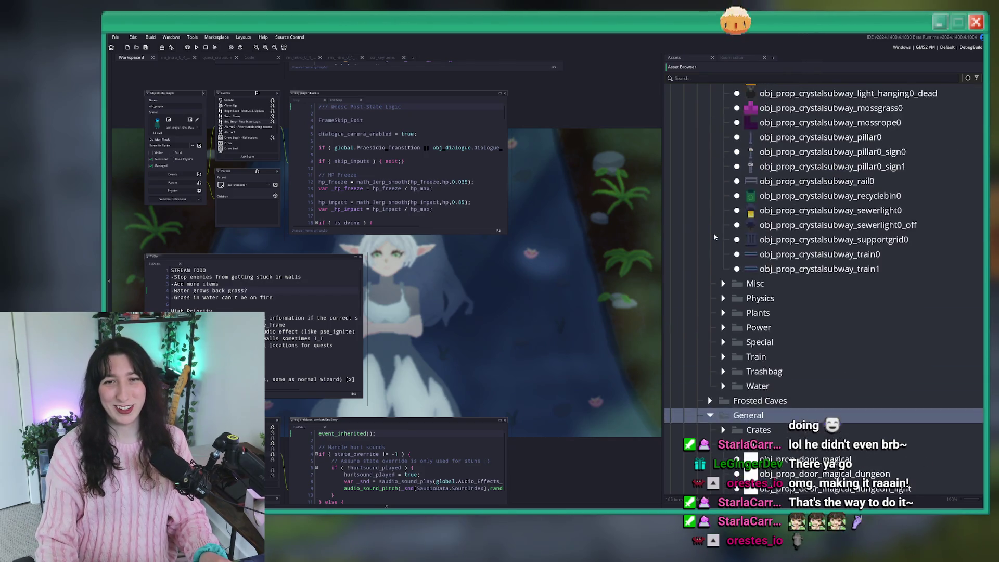
scroll(714, 227, "up", 5)
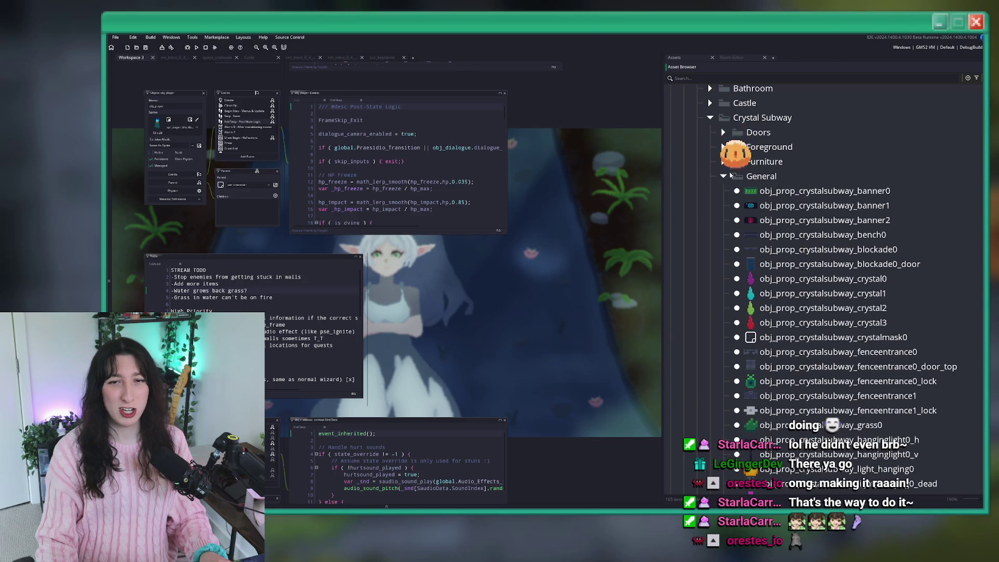
- Collapse the Crystal Subway General and Doors folders, then search assets for obj_prop
left_click(715, 177)
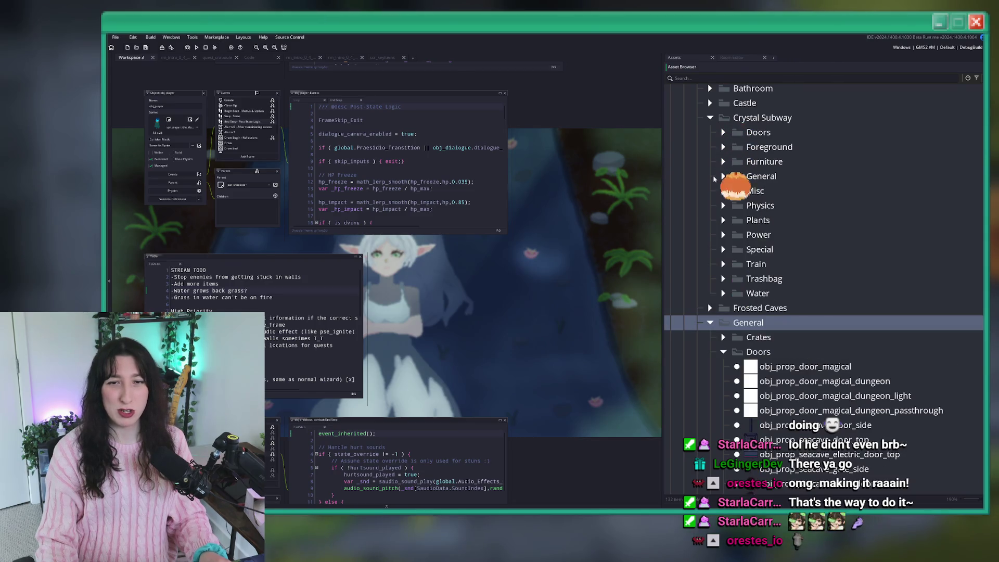
scroll(721, 293, "down", 2)
left_click(723, 268)
scroll(772, 342, "down", 2)
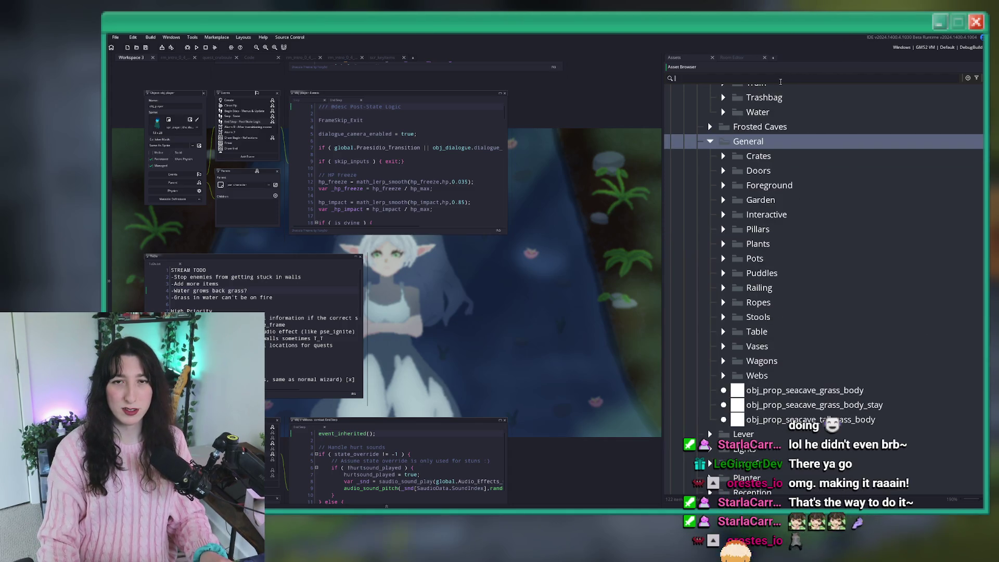
left_click(781, 81)
type("dprop_i")
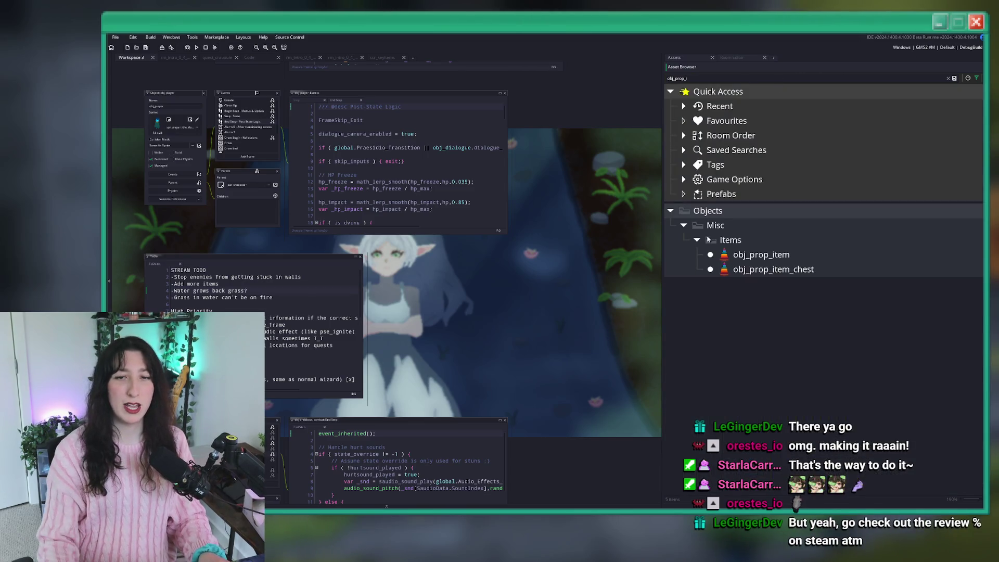
- Select obj_prop_item and clear the search to reveal it under Misc > Items
left_click(761, 255)
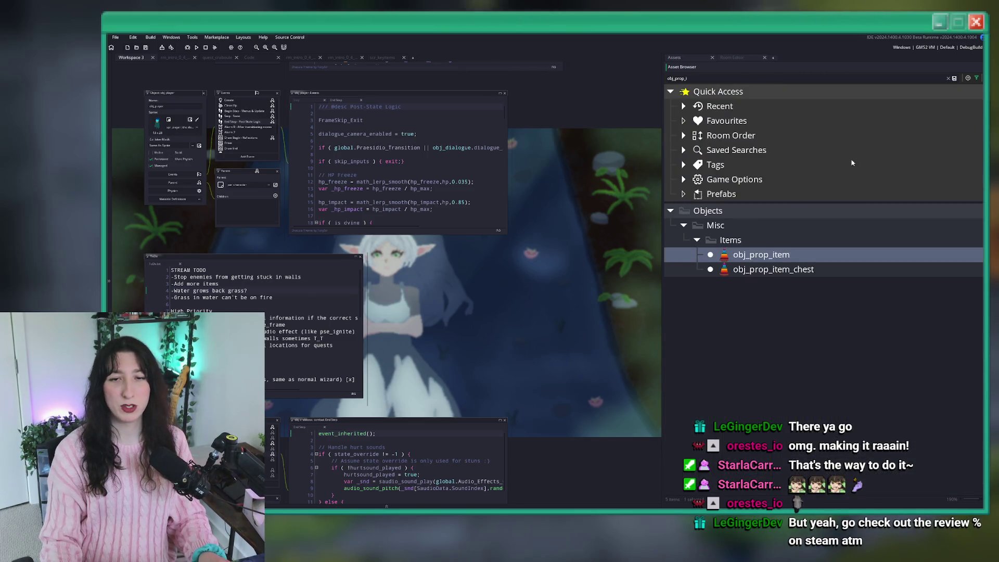
left_click(948, 78)
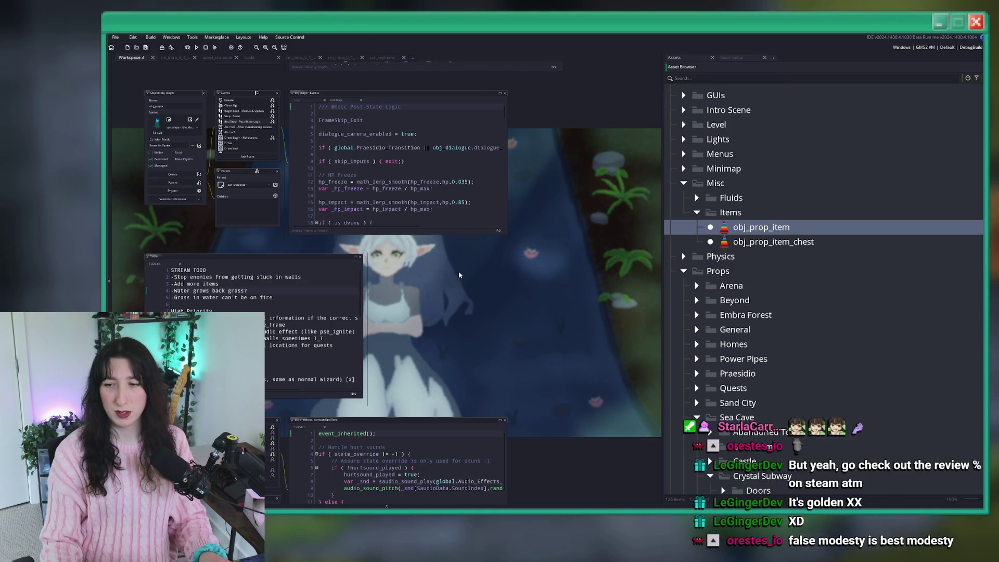
- Launch Steam and open the All Hail the Orb store page from a store search for 'orb'
key("super")
type("steam")
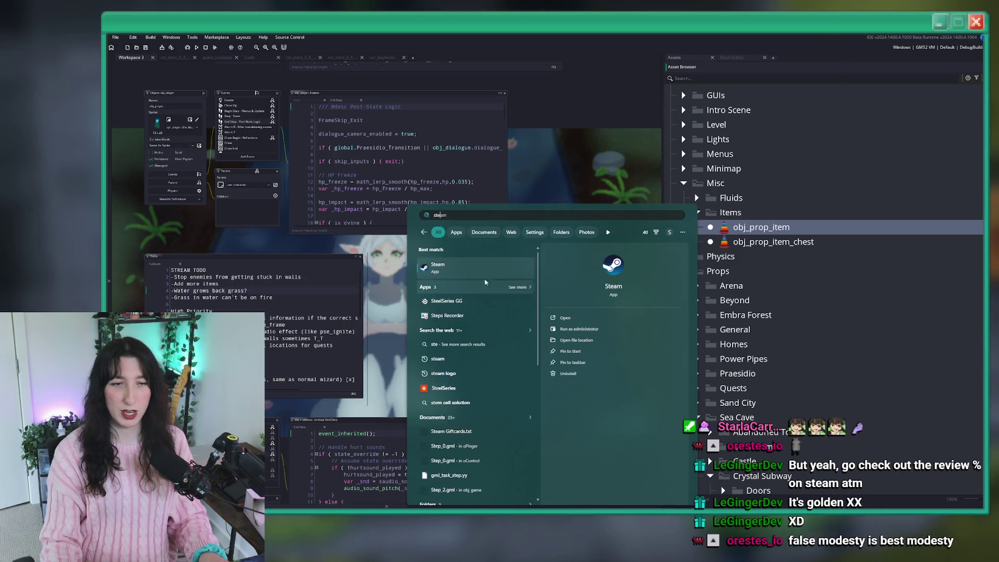
key("Return")
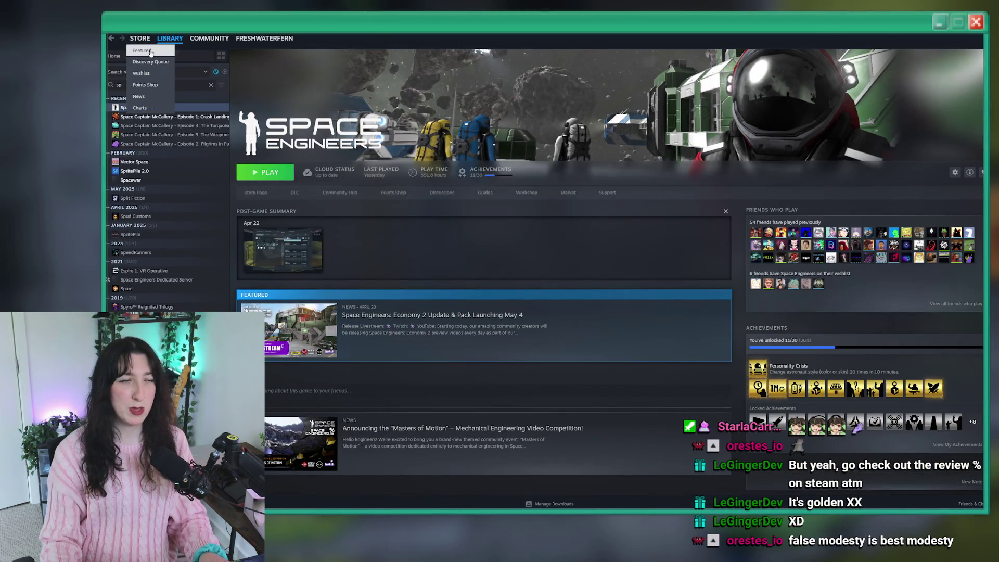
left_click(137, 57)
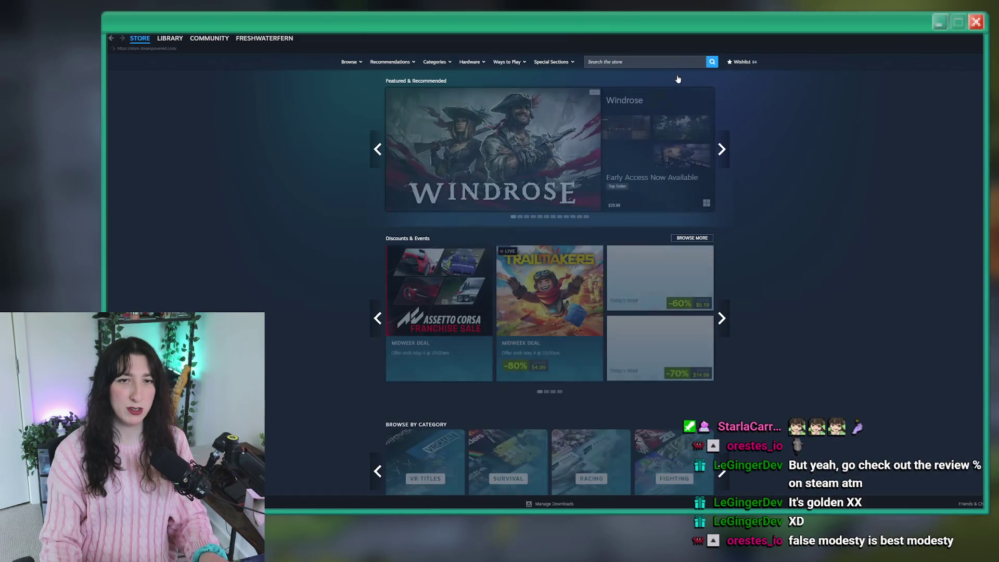
left_click(665, 58)
type("orb")
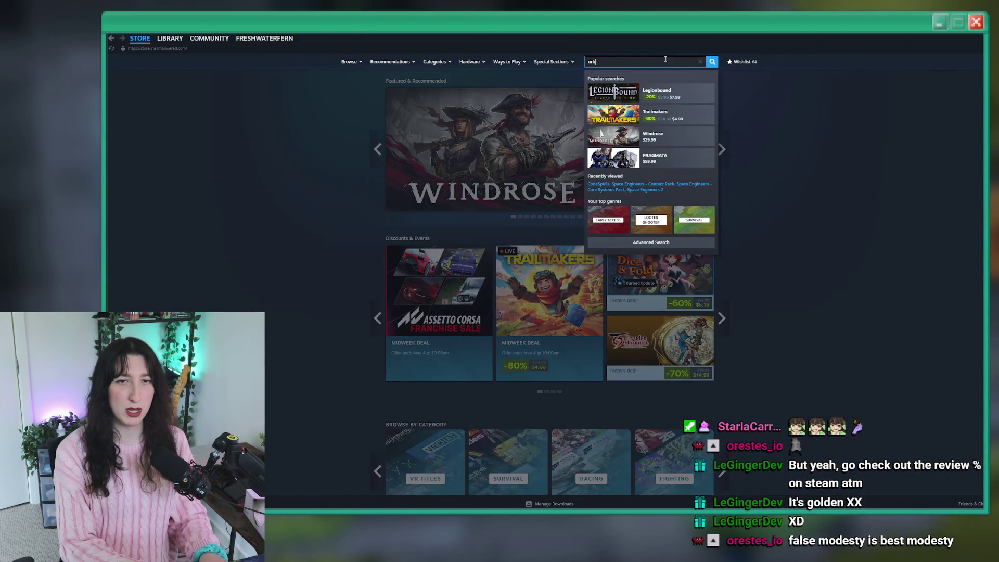
left_click(635, 116)
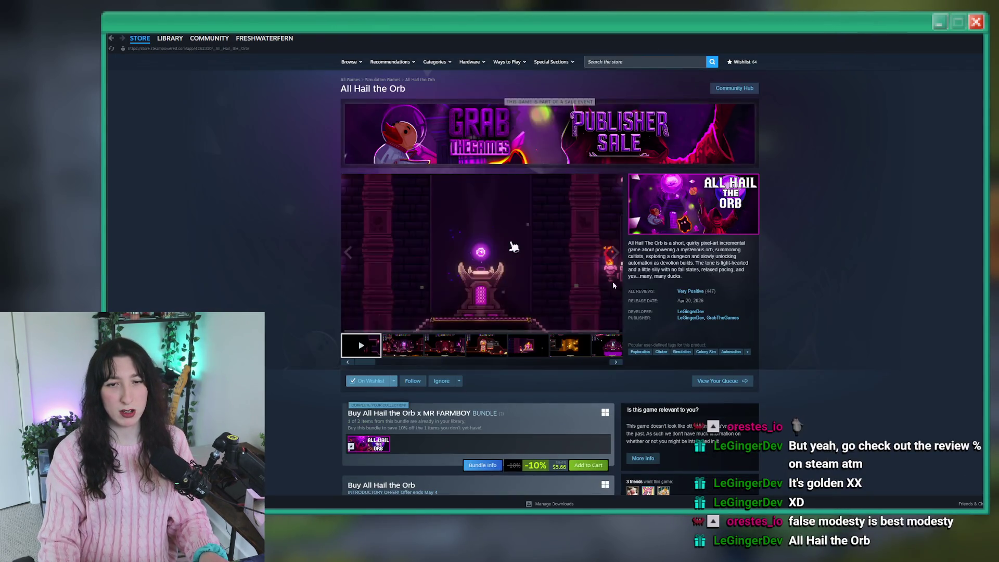
- Expand the full About This Game description and scroll down to the Very Positive customer reviews
scroll(598, 275, "down", 2)
mouse_move(695, 244)
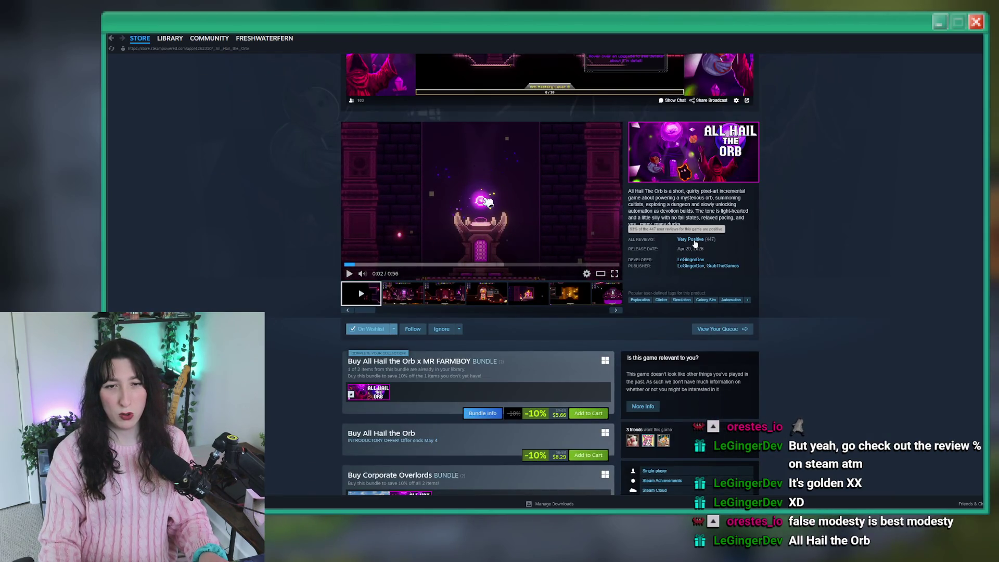
mouse_move(365, 280)
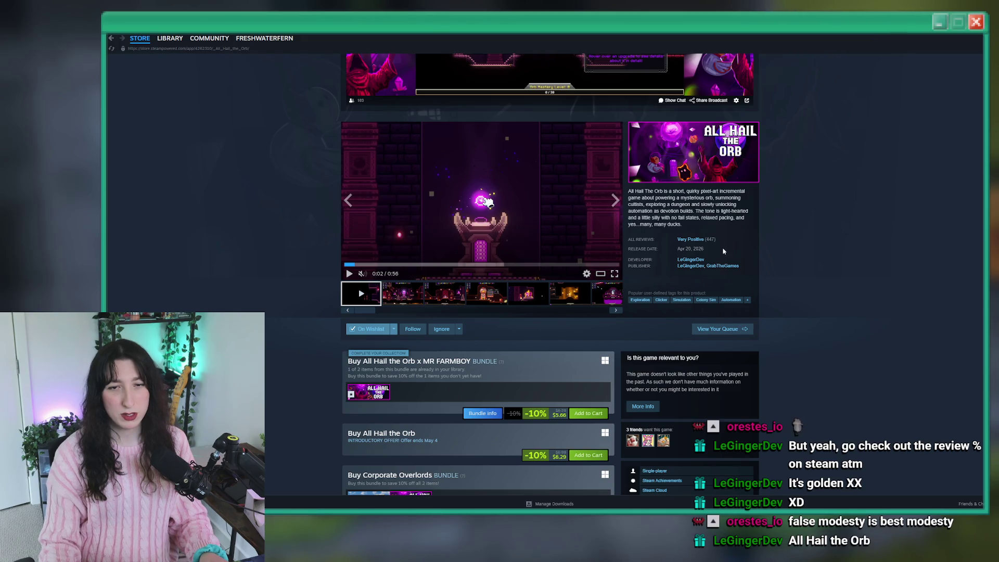
scroll(456, 295, "down", 10)
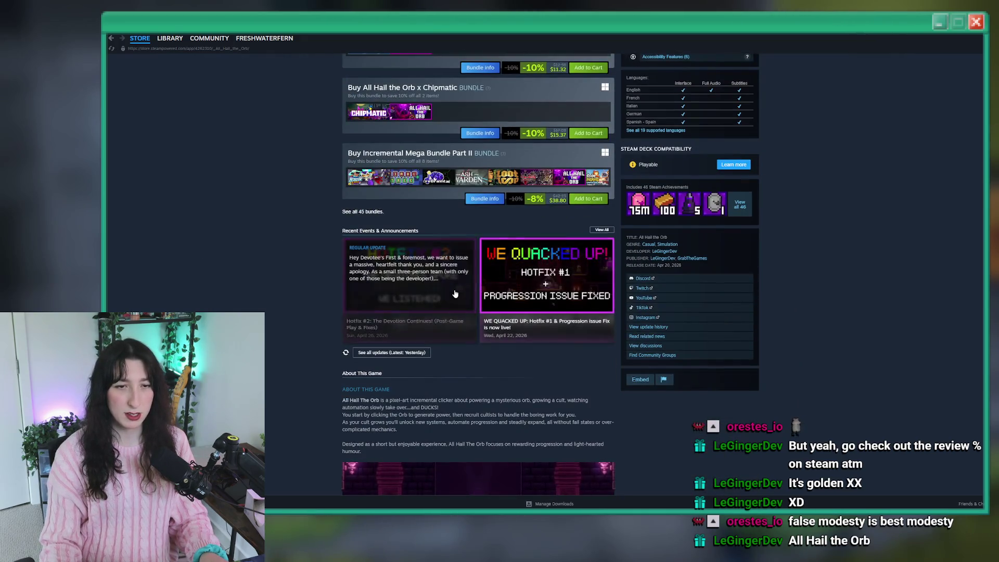
scroll(456, 294, "down", 6)
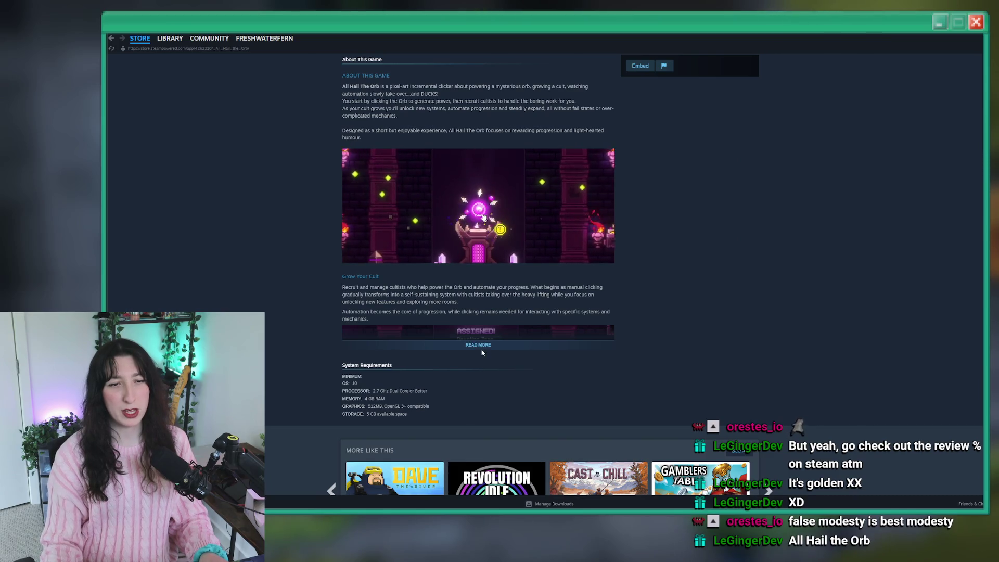
left_click(482, 347)
scroll(481, 327, "down", 1)
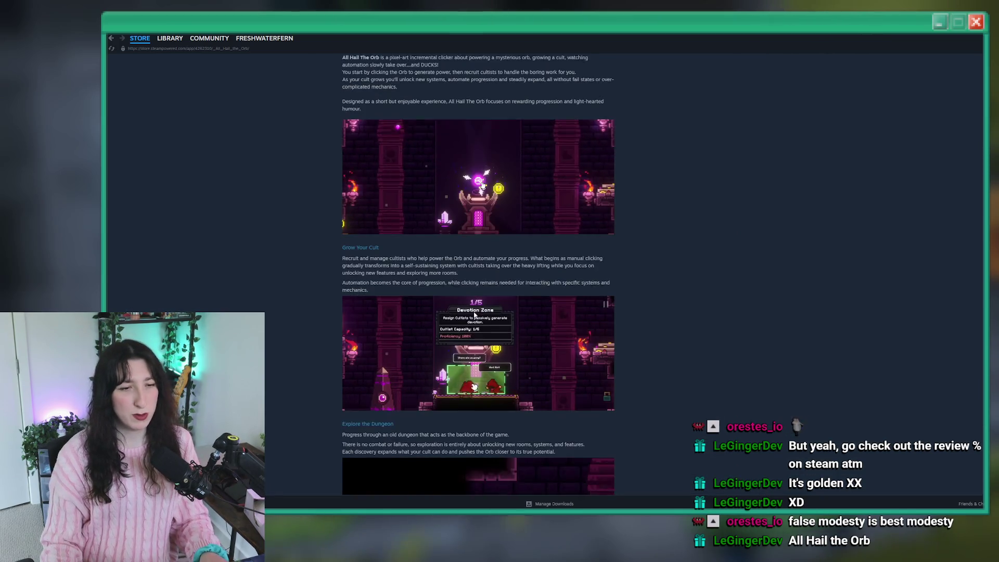
scroll(499, 144, "down", 20)
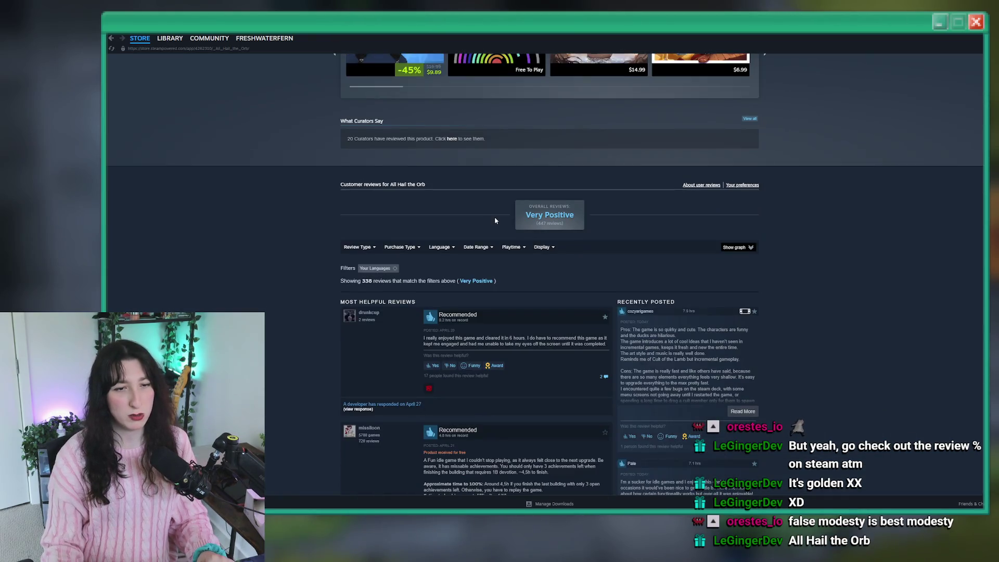
- Read through the reviews, highlighting a negative review and expanding the long negative review
scroll(494, 216, "down", 4)
scroll(477, 212, "down", 20)
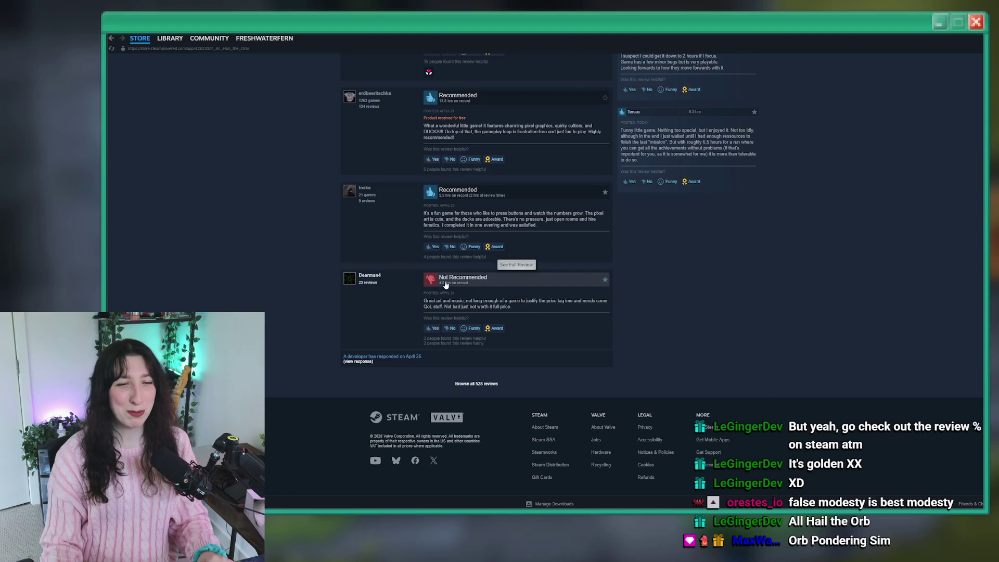
left_click_drag(521, 309, 420, 304)
left_click(497, 298)
scroll(528, 305, "up", 15)
scroll(534, 331, "up", 9)
scroll(417, 234, "down", 7)
mouse_move(406, 217)
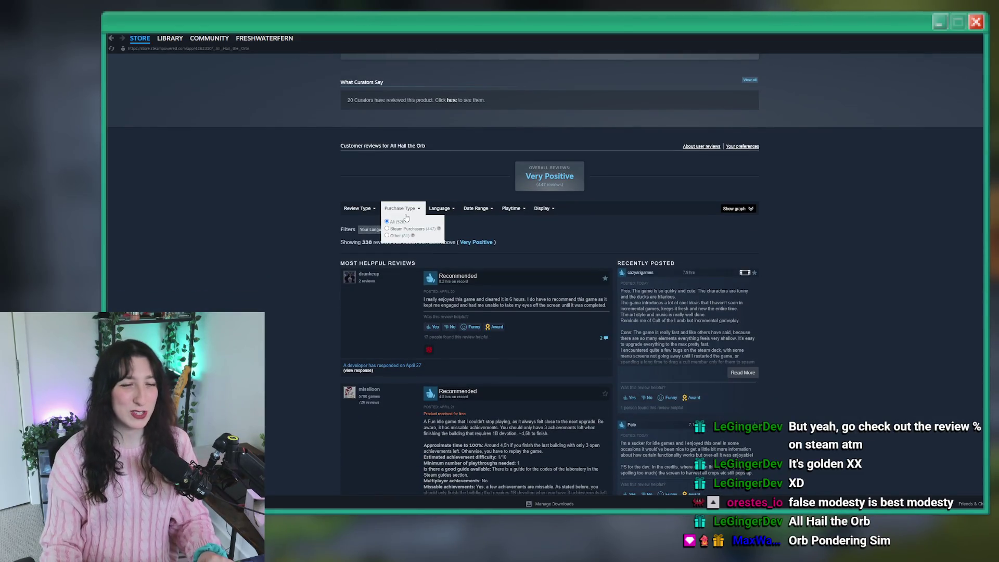
mouse_move(358, 212)
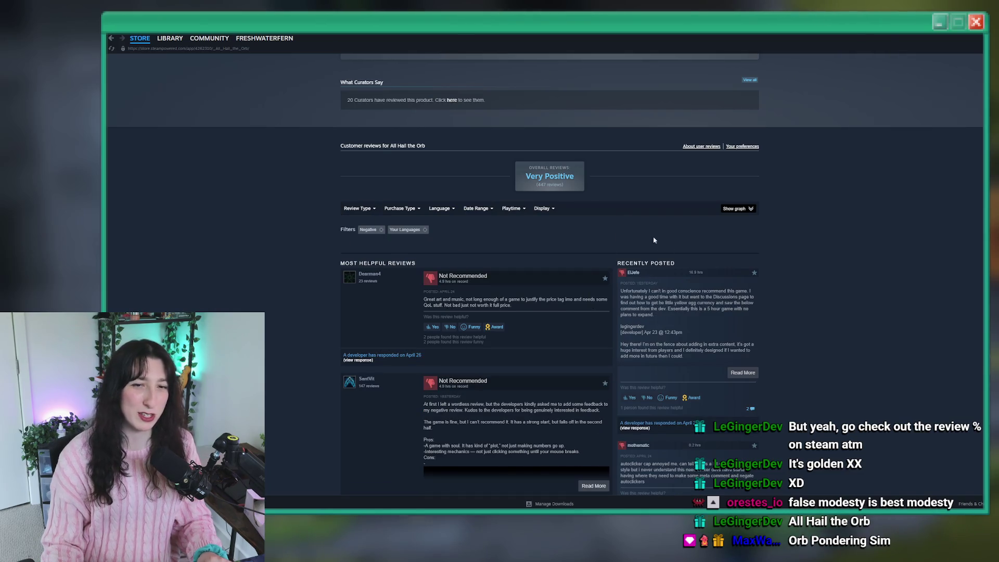
scroll(571, 252, "down", 3)
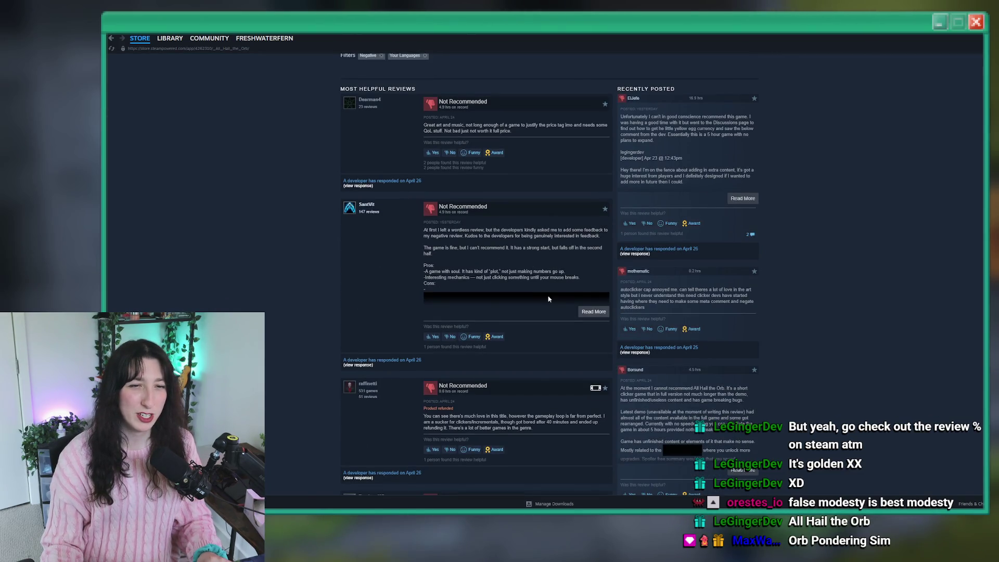
left_click(587, 312)
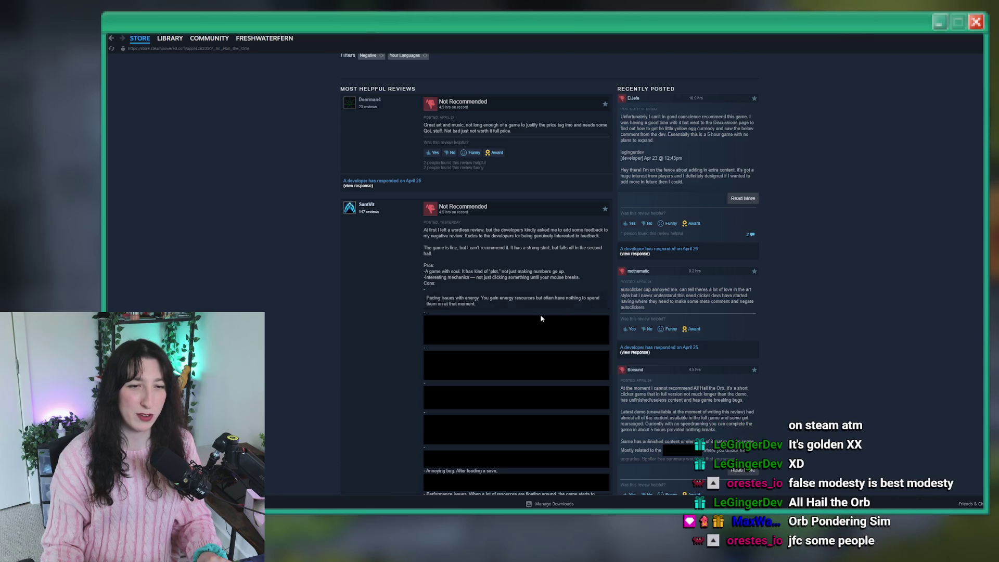
- Reveal the review's hidden spoiler text and keep reading further reviews
scroll(542, 317, "down", 3)
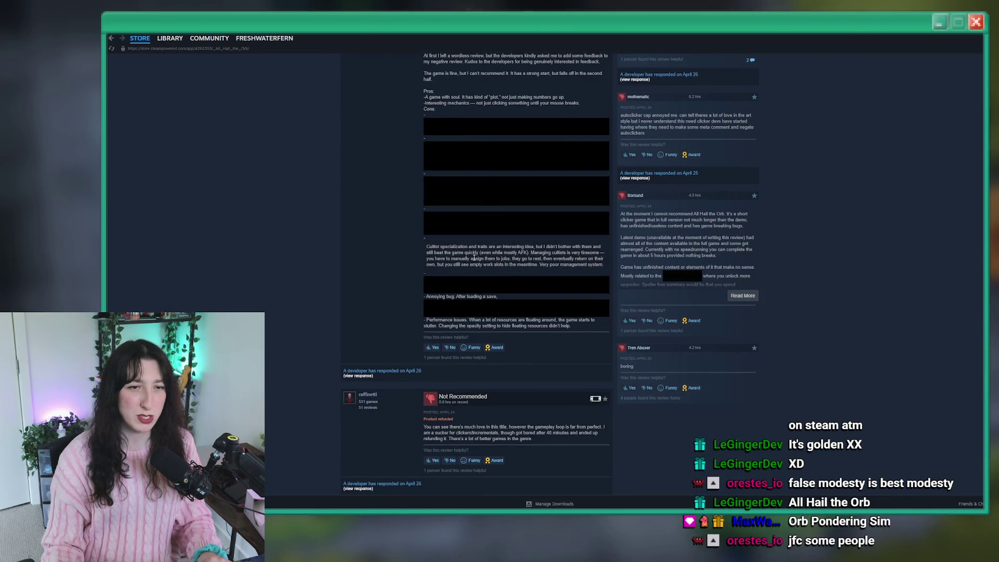
mouse_move(470, 284)
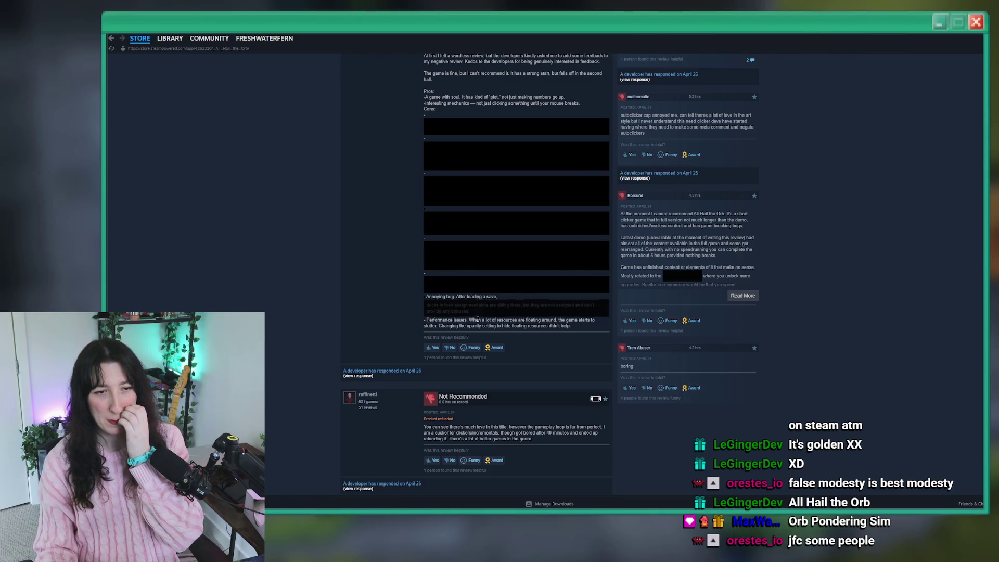
scroll(520, 234, "down", 3)
left_click_drag(571, 186, 414, 184)
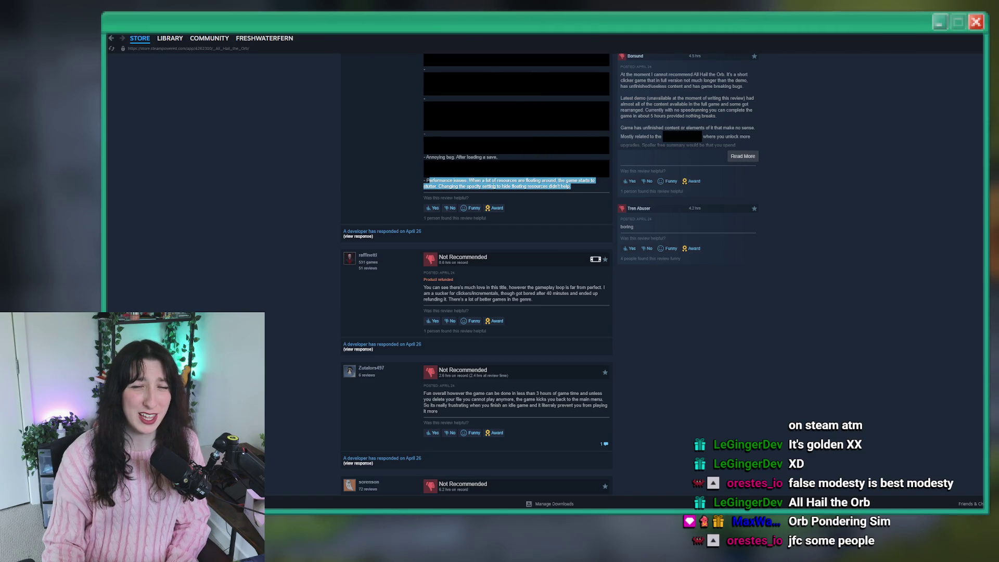
left_click(567, 223)
scroll(566, 222, "down", 2)
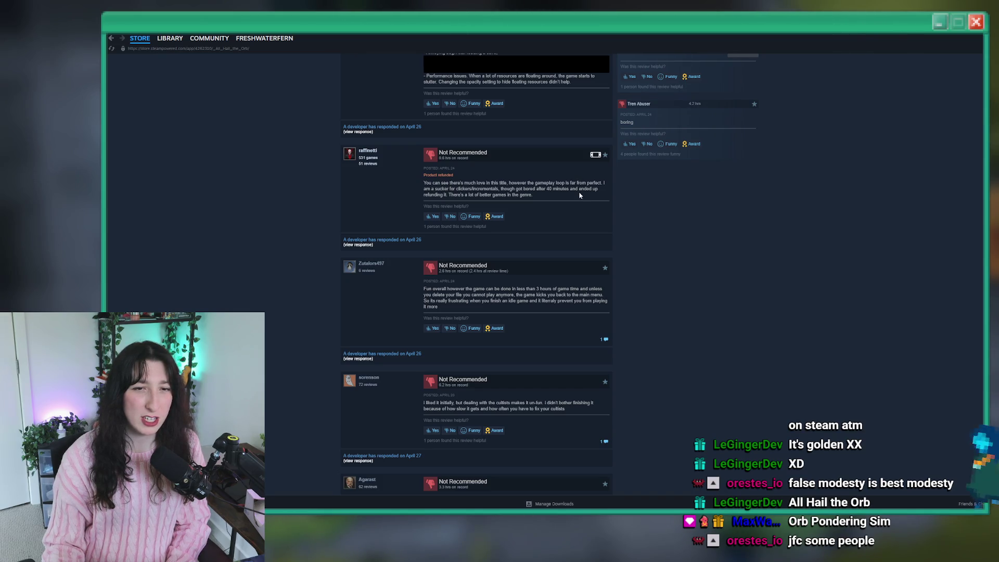
left_click_drag(547, 196, 470, 186)
left_click(470, 186)
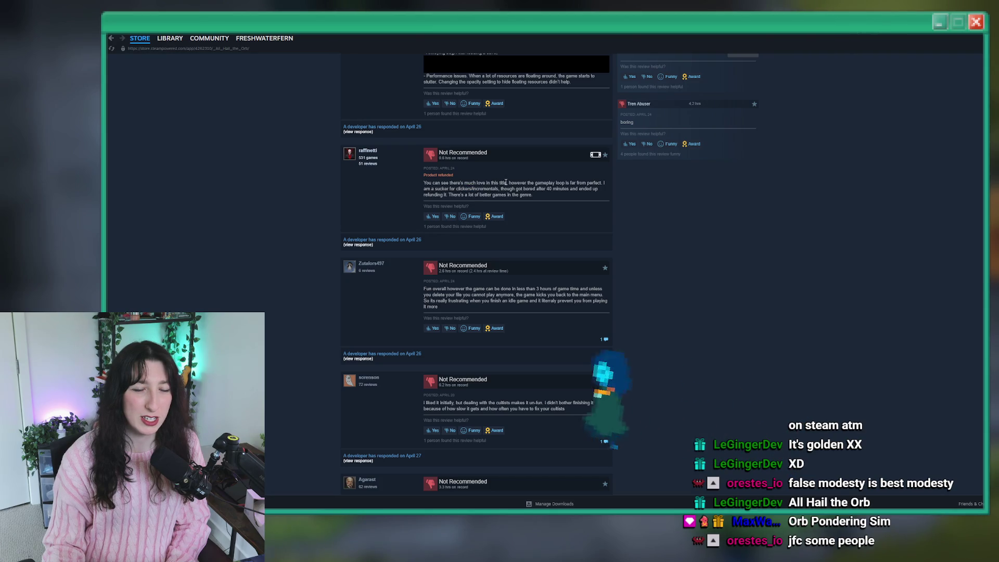
scroll(484, 229, "down", 5)
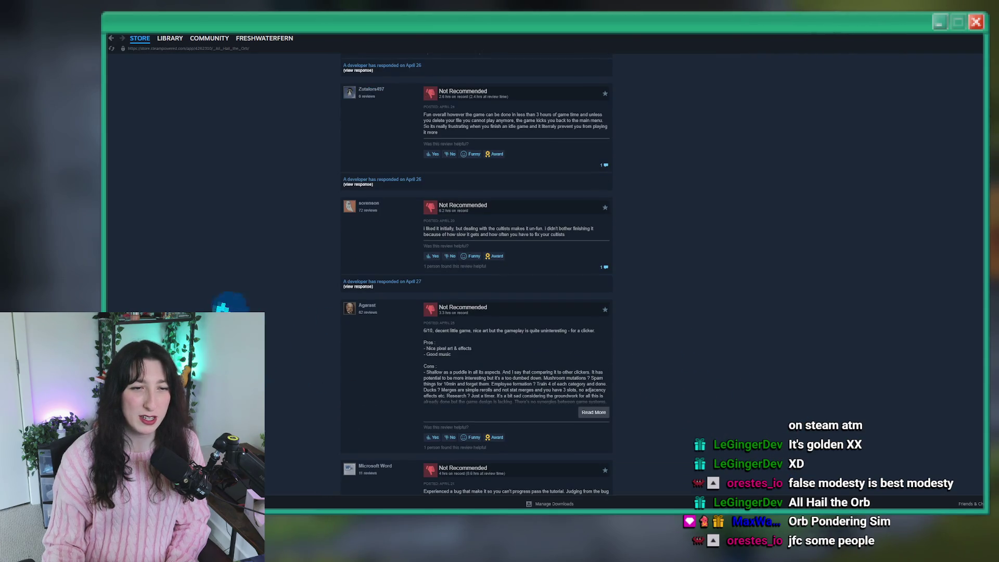
scroll(624, 312, "down", 5)
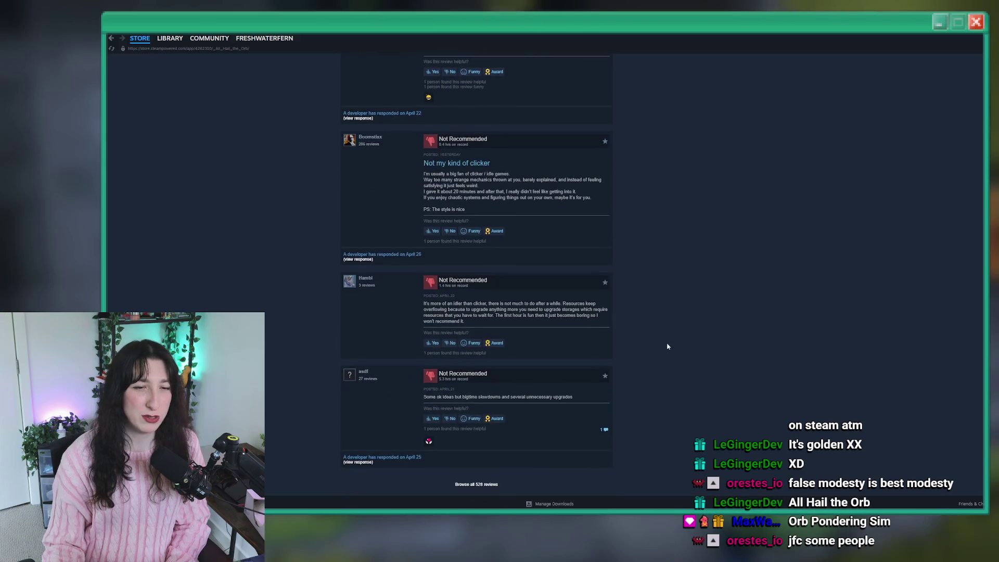
- Jump back to the top of the store page and view screenshot 2 of 9
key("Home")
scroll(484, 313, "down", 3)
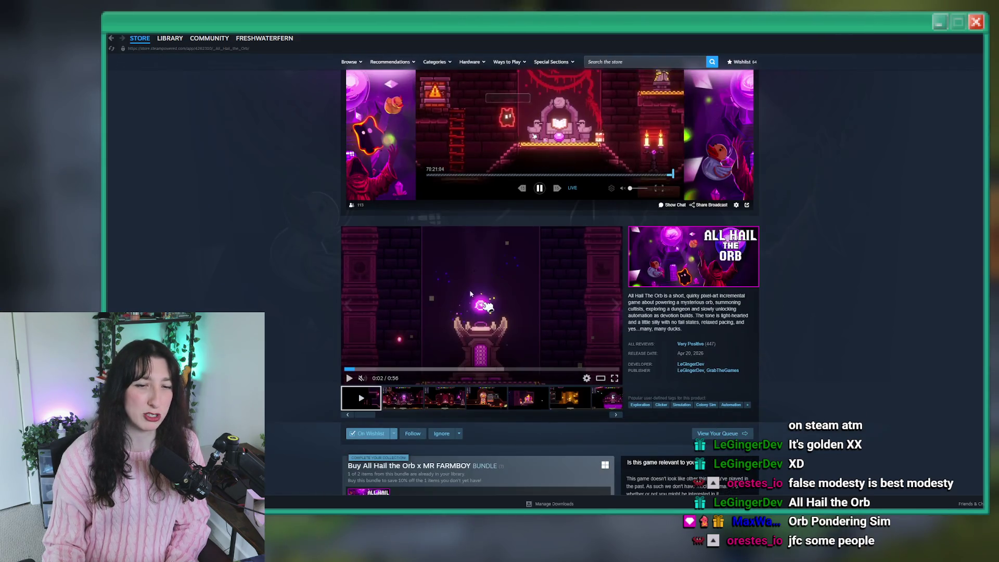
left_click(405, 394)
left_click(482, 302)
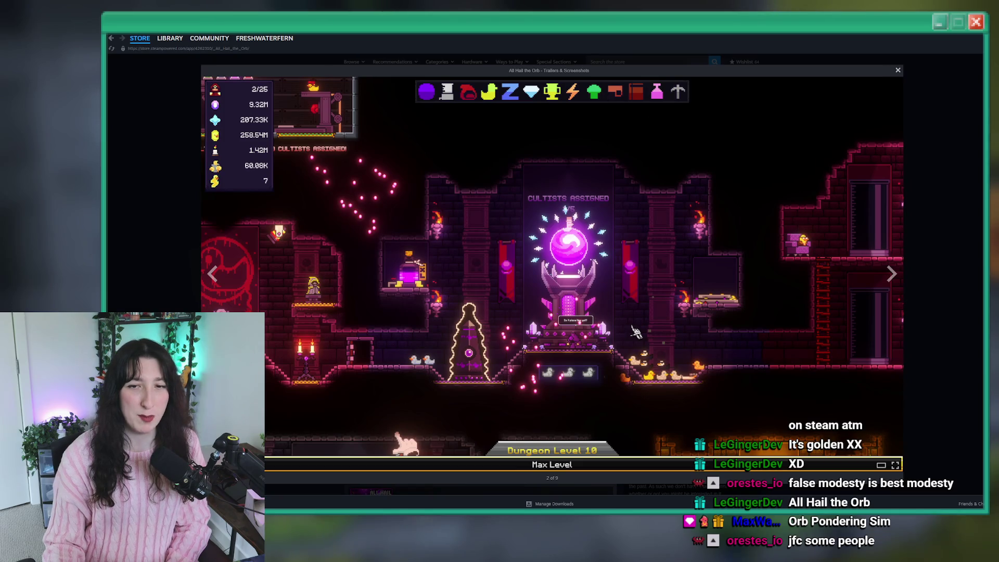
mouse_move(891, 276)
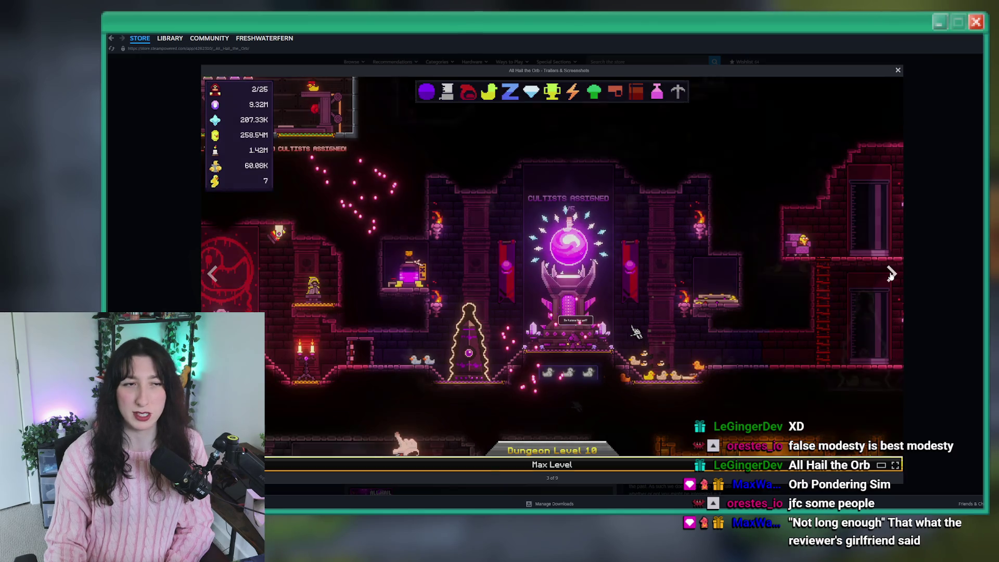
left_click(891, 275)
left_click(891, 275)
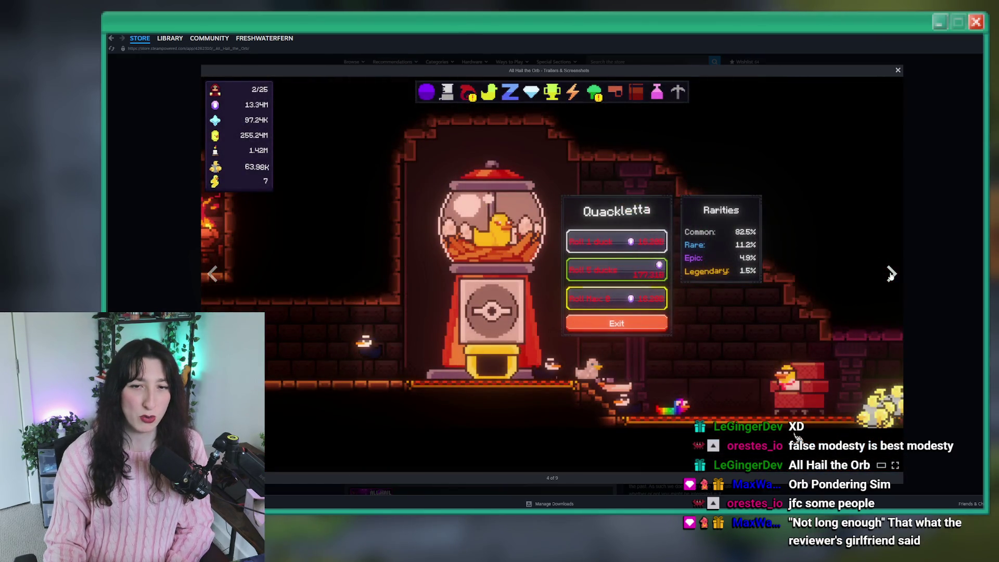
left_click(891, 275)
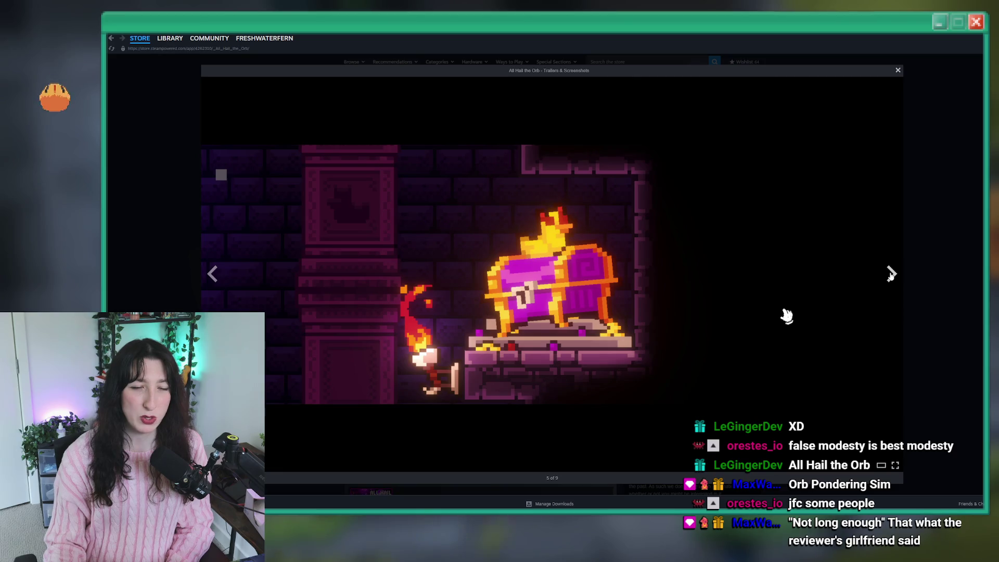
left_click(891, 275)
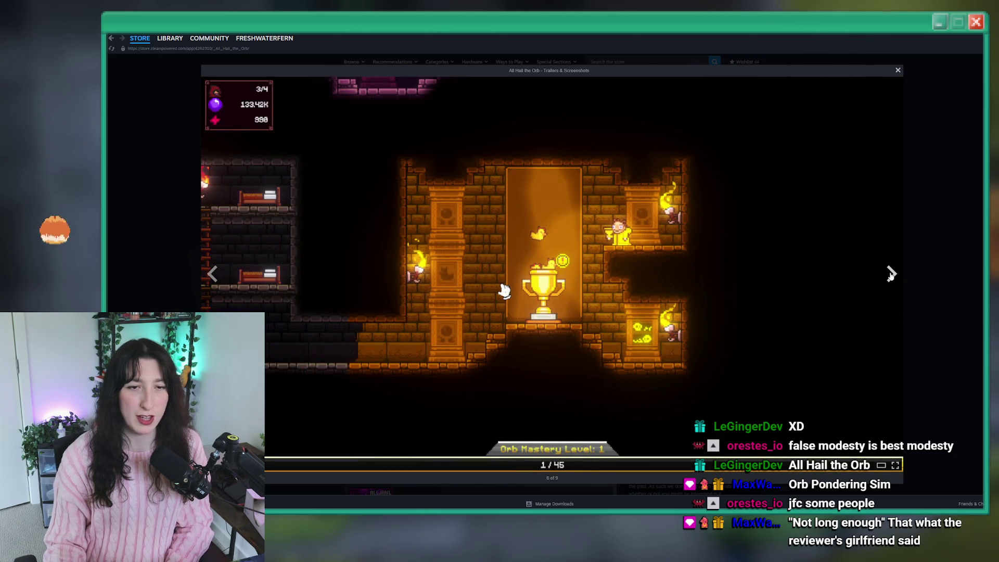
left_click(891, 275)
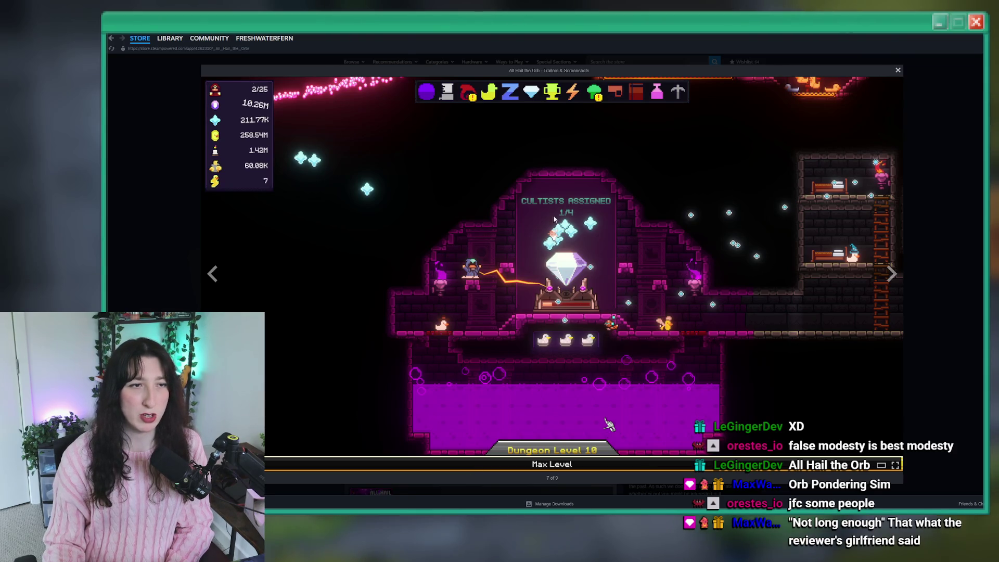
left_click(545, 209)
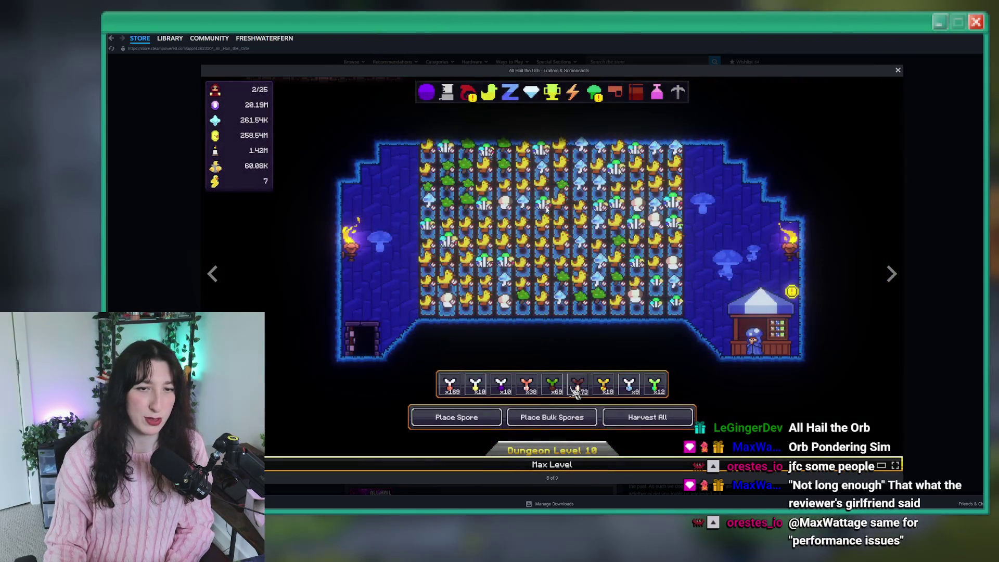
left_click(890, 273)
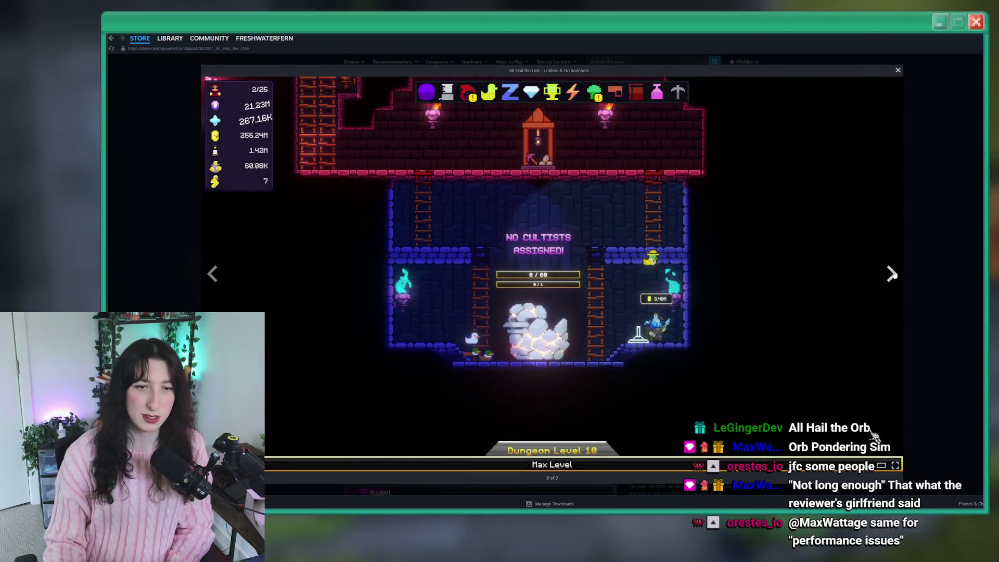
left_click(891, 274)
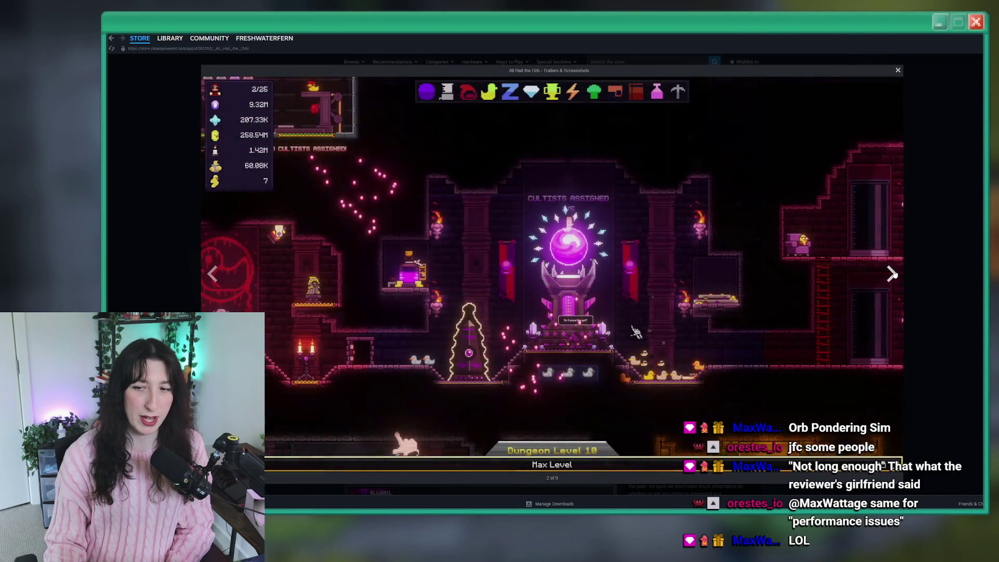
left_click(892, 273)
left_click(936, 223)
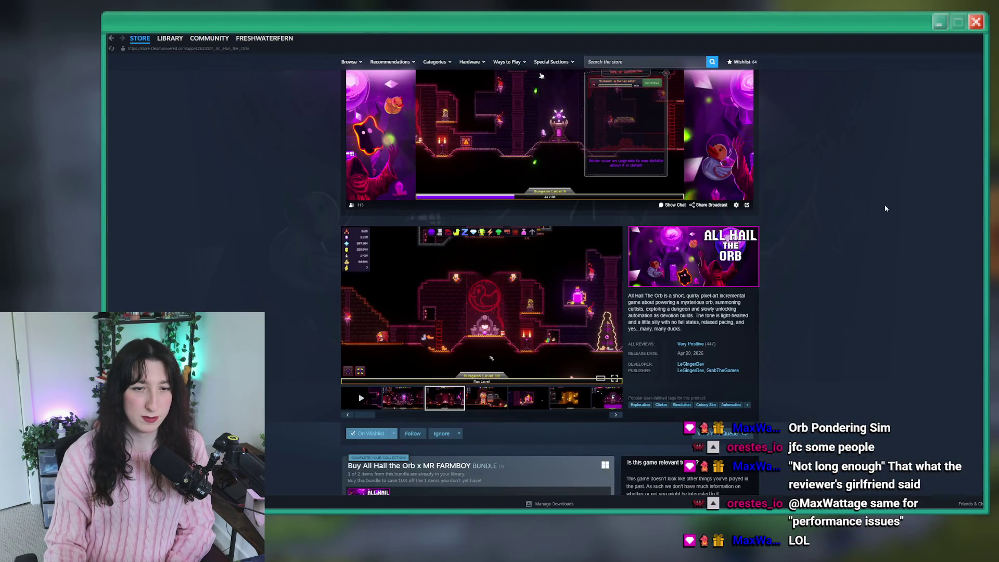
scroll(480, 339, "down", 2)
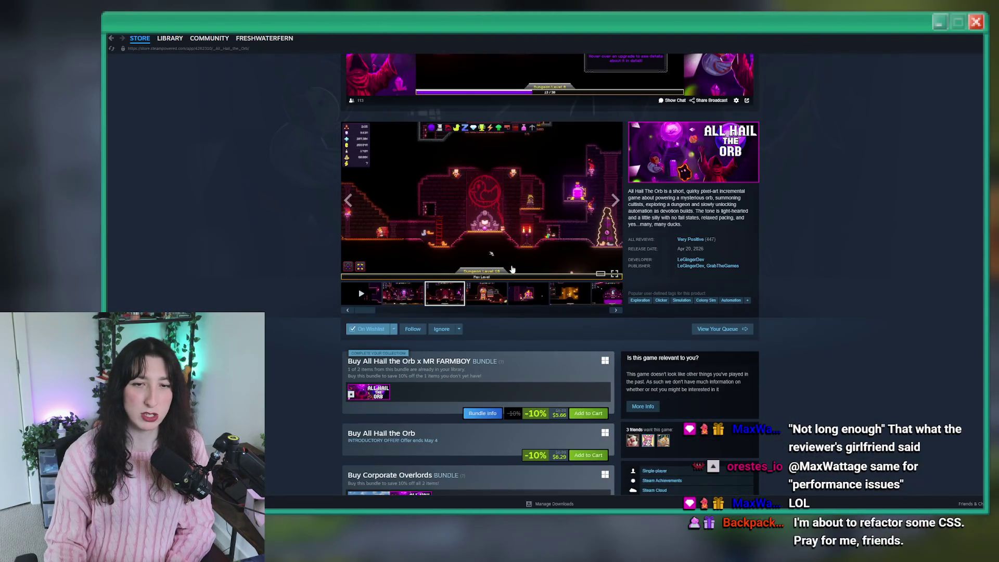
scroll(535, 227, "up", 2)
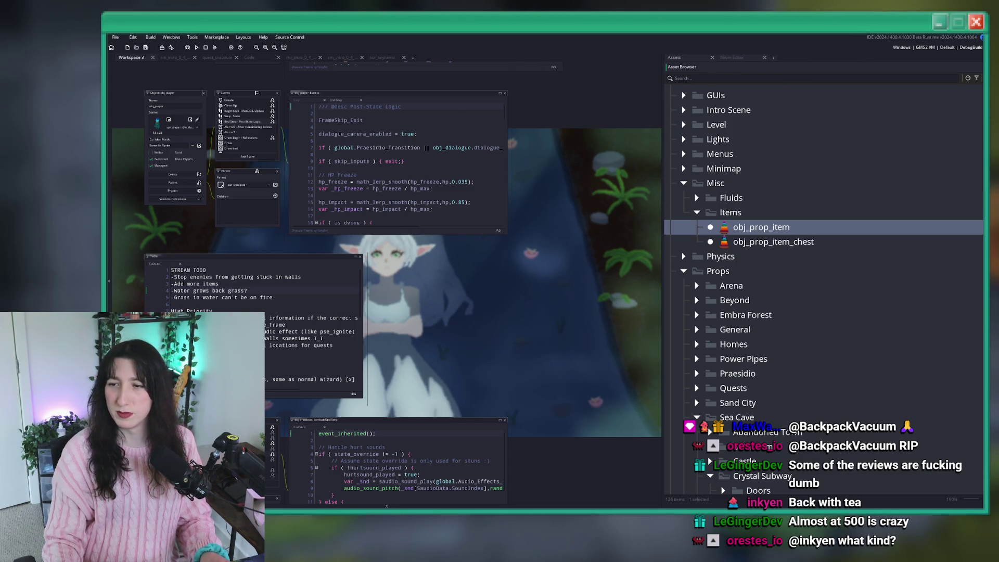
- Switch to the Steamworks Package Pricing page for Gum Squad
key("alt+Tab")
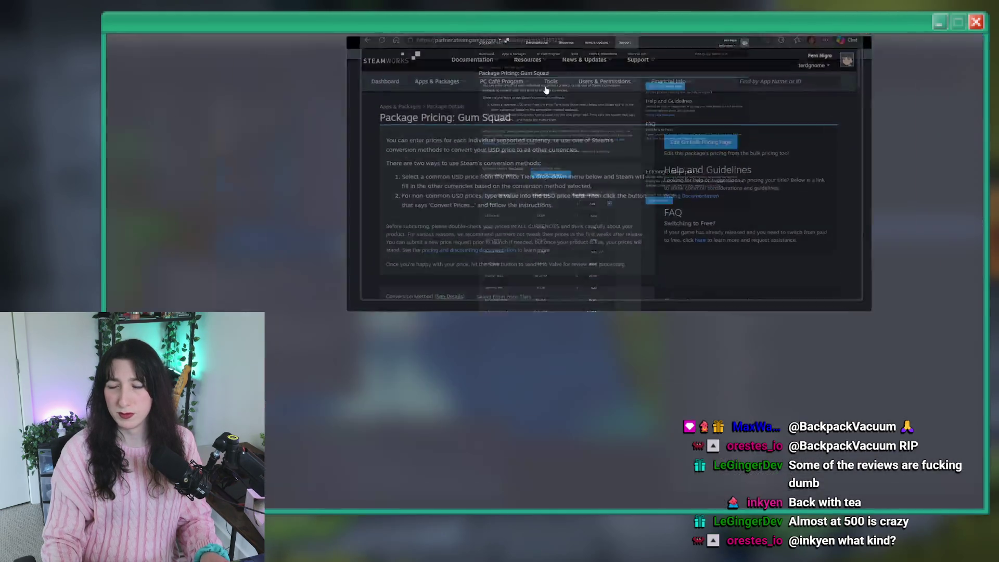
- Change Gum Squad's USD base price from $7.99 to $4.99
key("ctrl+plus")
key("ctrl+plus")
key("ctrl+plus")
scroll(492, 319, "down", 4)
scroll(492, 318, "down", 3)
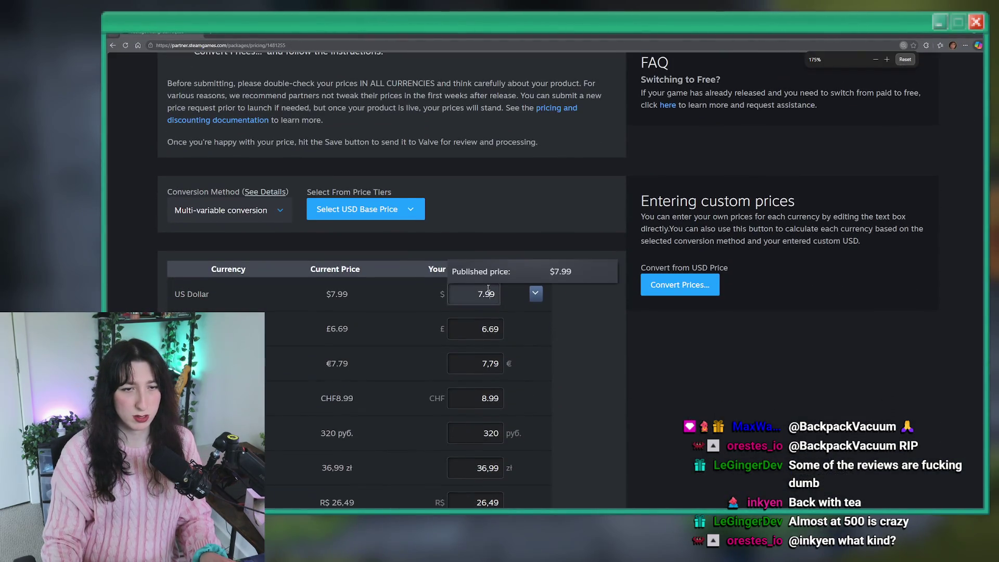
left_click_drag(483, 265, 476, 265)
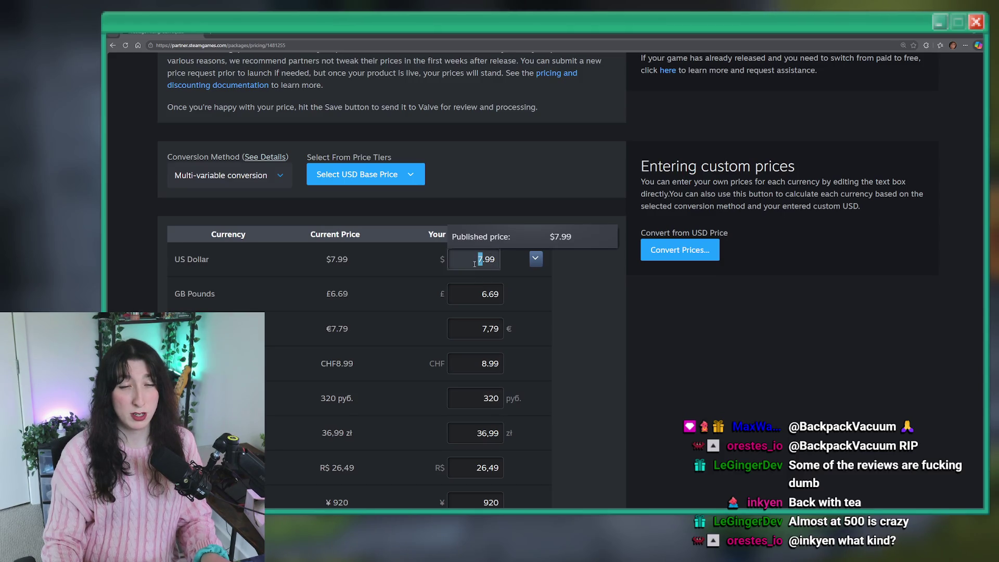
type("4")
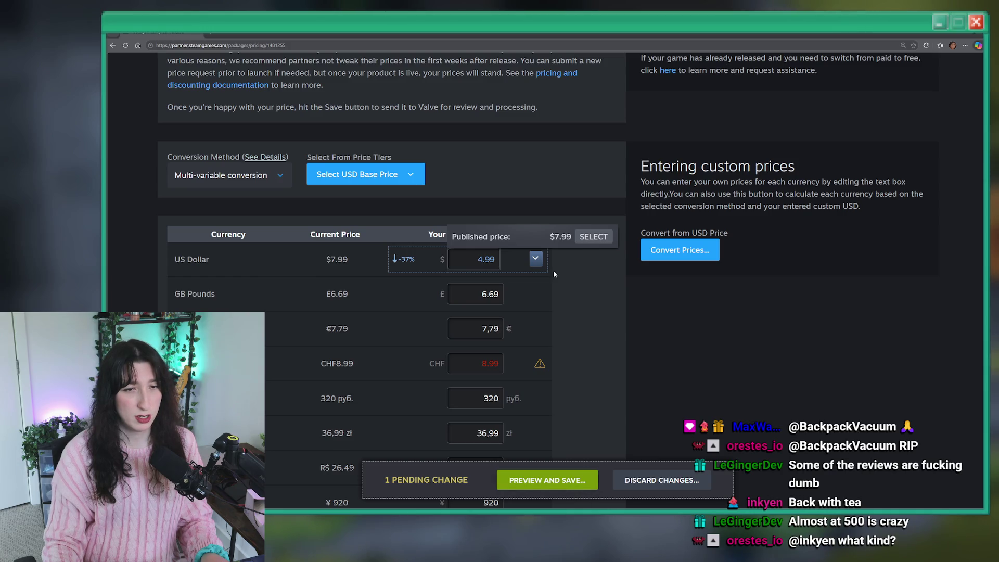
- Convert the new price to all currencies and submit the 41 changes for automatic publishing after review
left_click(693, 251)
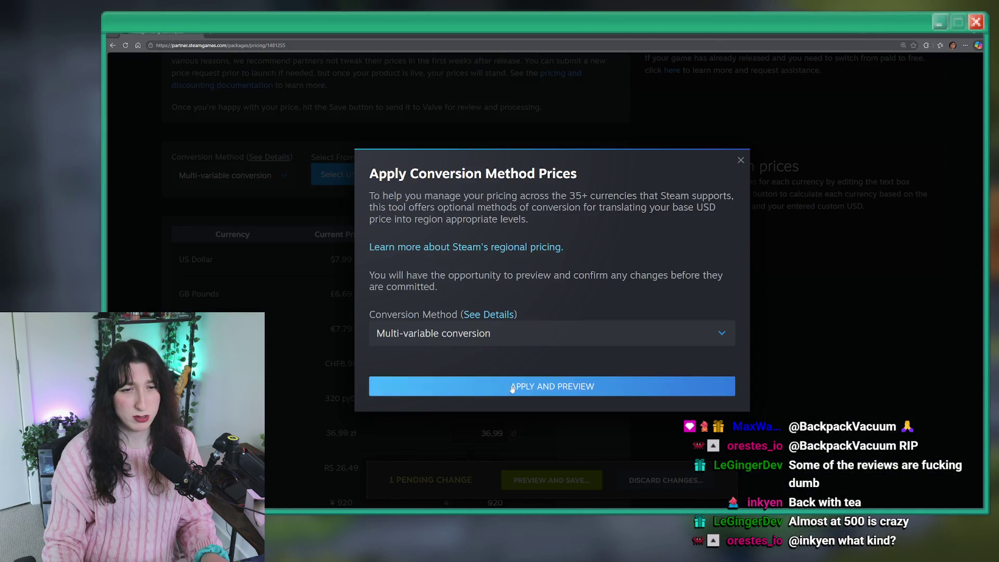
left_click(518, 386)
left_click(591, 483)
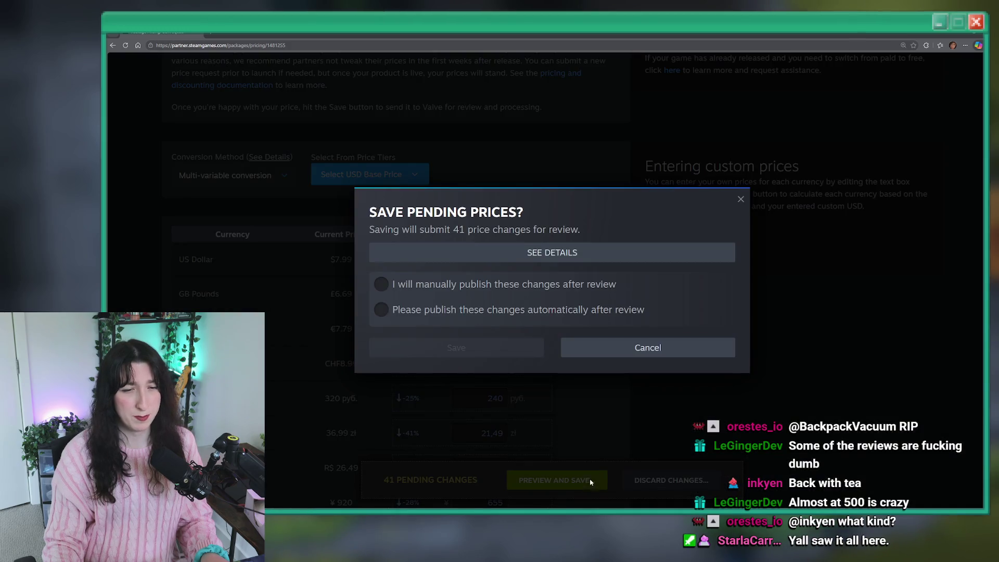
left_click(437, 310)
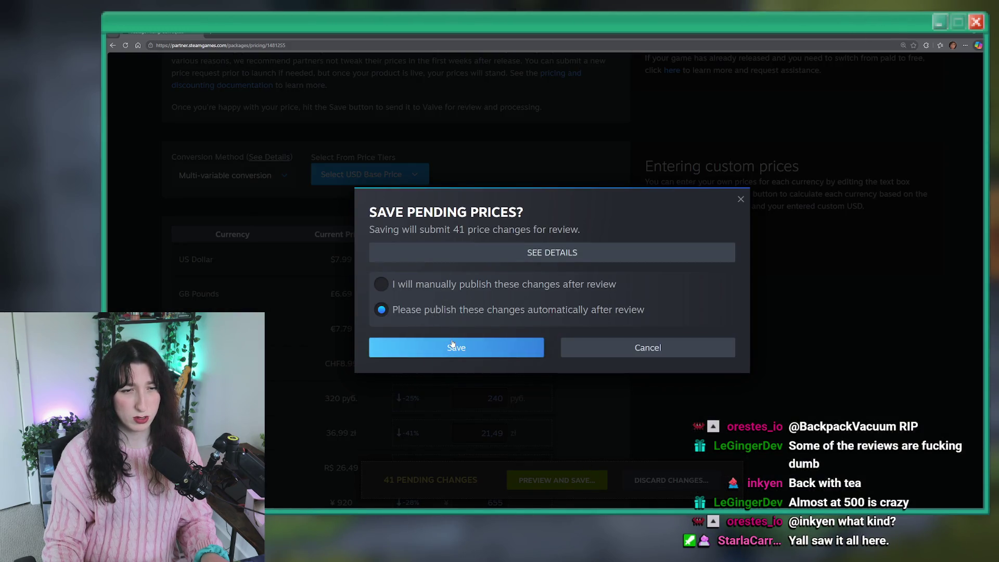
left_click(452, 344)
left_click(499, 342)
- Reload the pricing page to confirm the saved prices, then return to GameMaker
scroll(573, 323, "down", 15)
scroll(632, 300, "up", 5)
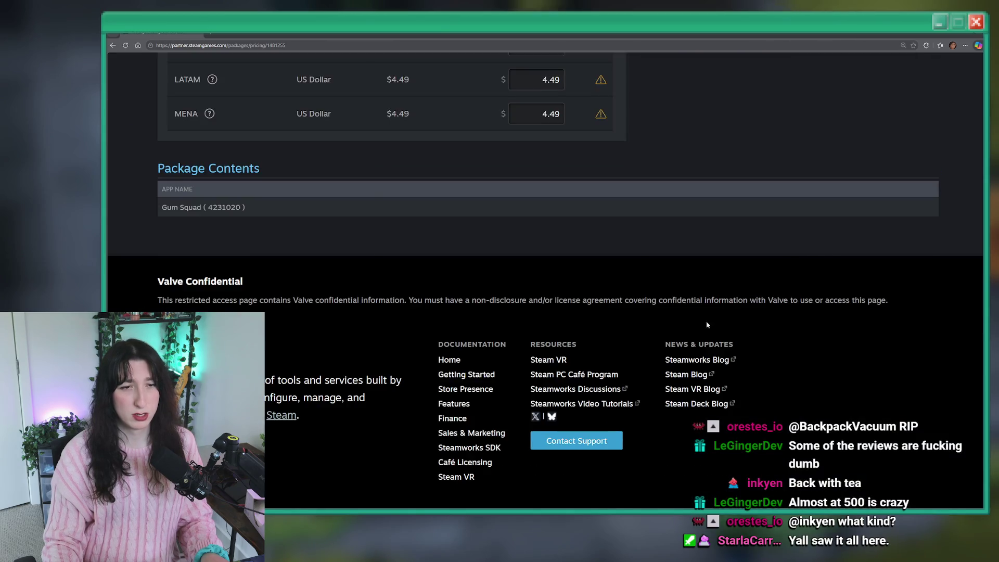
scroll(632, 300, "up", 15)
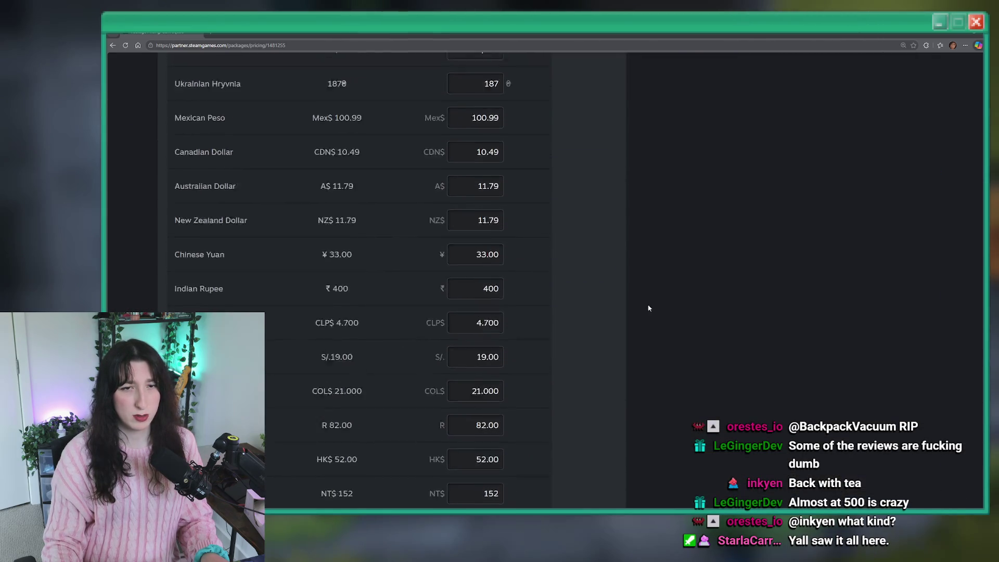
scroll(637, 292, "up", 6)
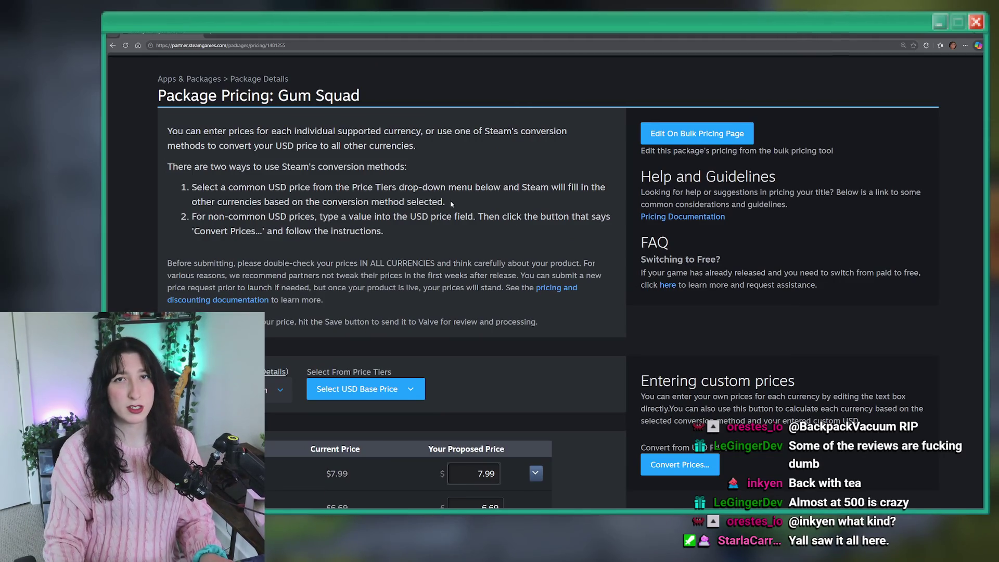
key("ctrl+minus")
key("ctrl+minus")
key("ctrl+minus")
key("ctrl+plus")
key("ctrl+plus")
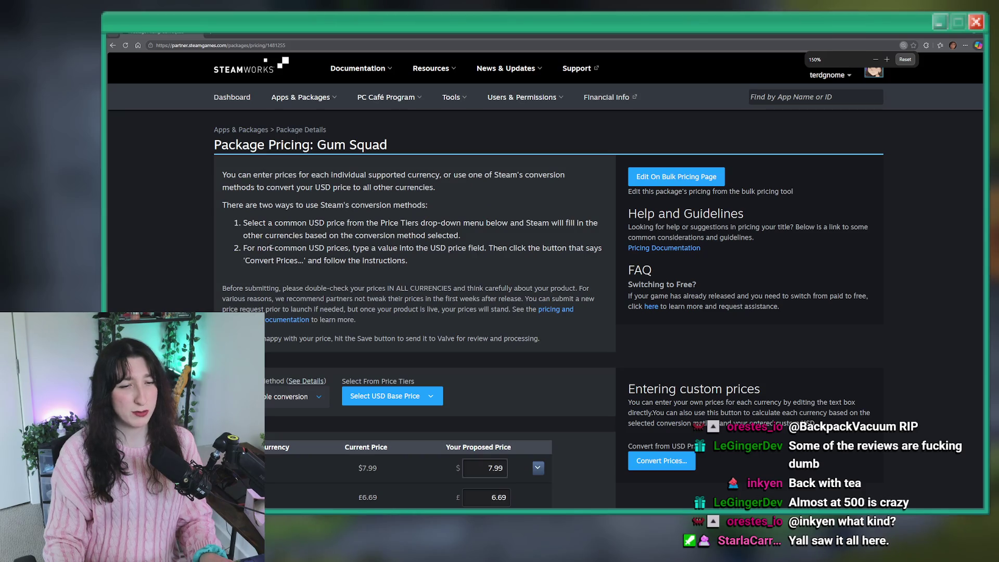
key("ctrl+minus")
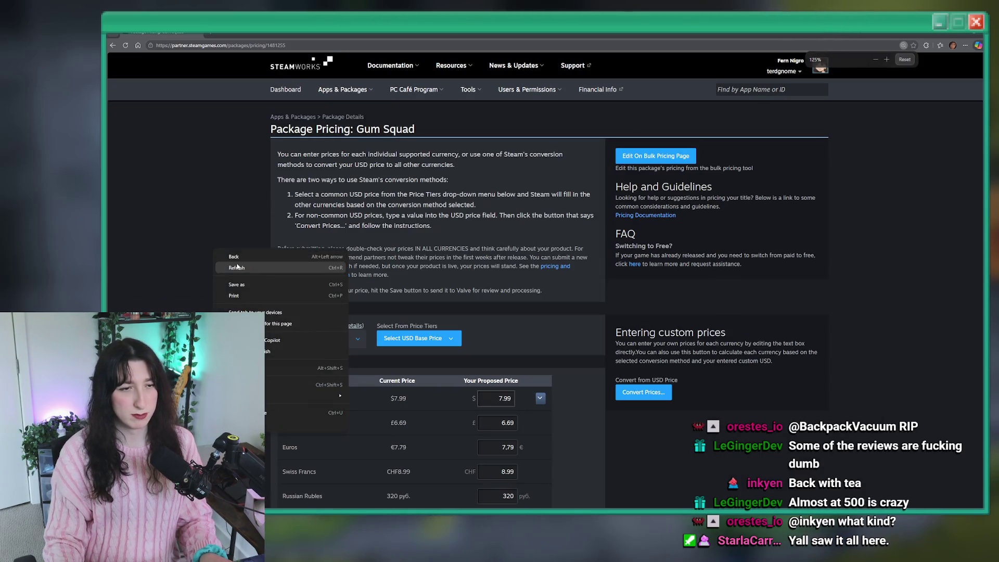
key("F5")
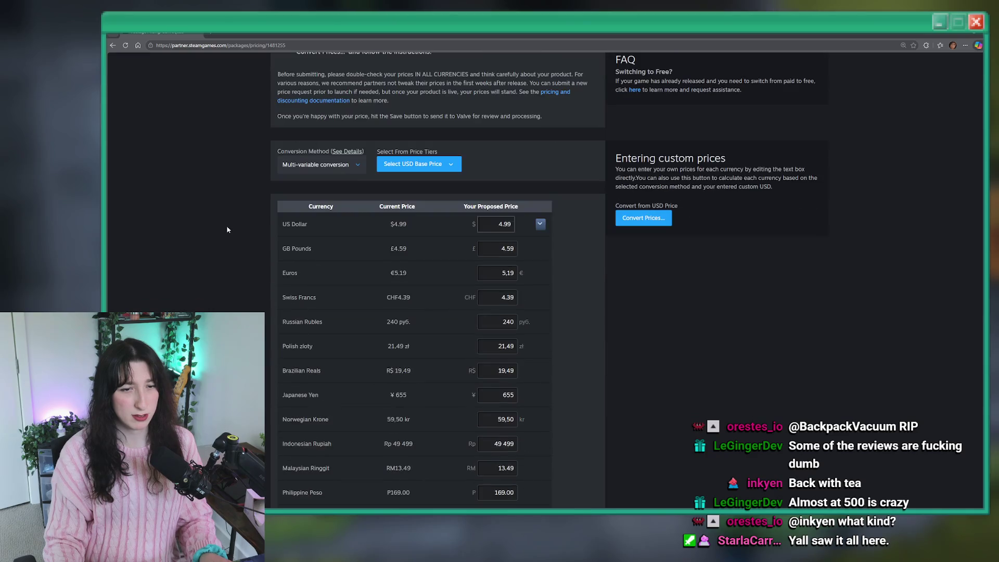
scroll(446, 228, "up", 5)
key("alt+Tab")
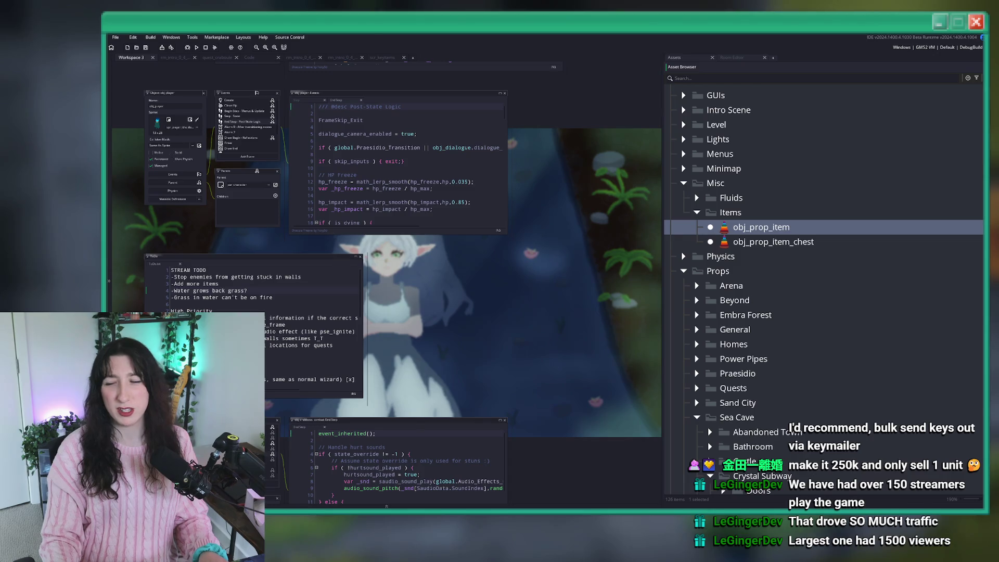
- Switch to the browser showing the YouTube home page
key("alt+Tab")
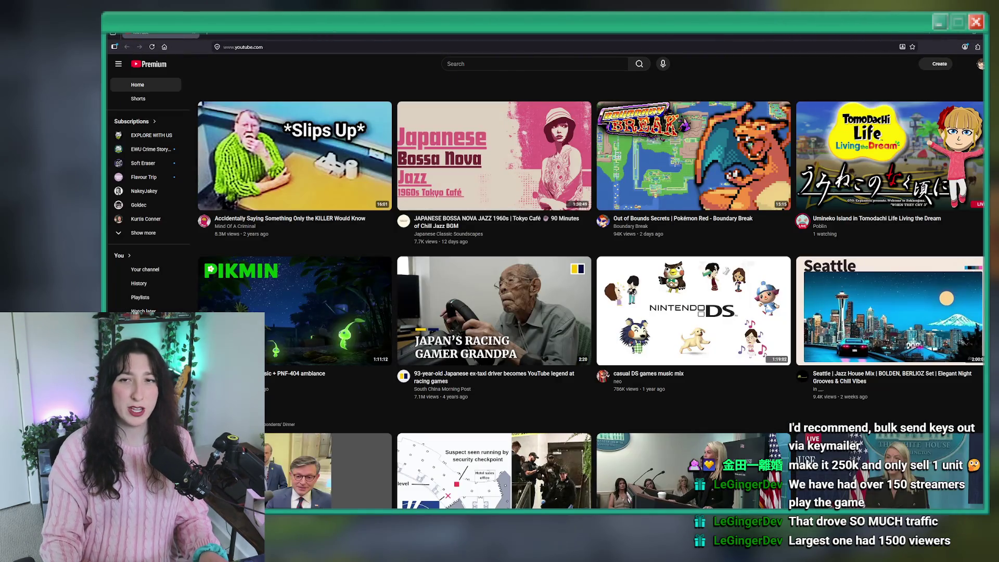
- Open YouTube Studio from the account menu, check the 3,584 subscriber count, and return to GameMaker
left_click(980, 63)
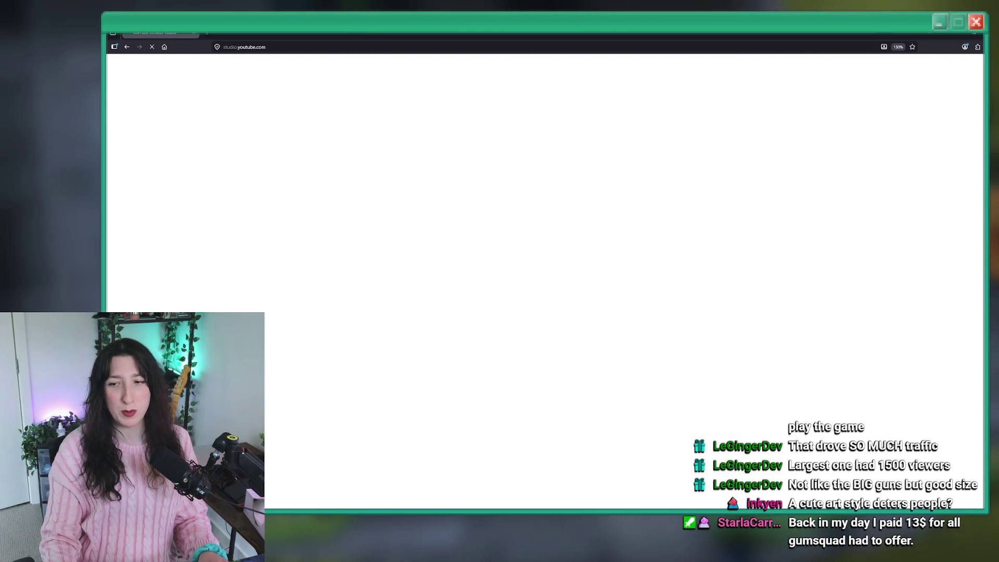
left_click(319, 46)
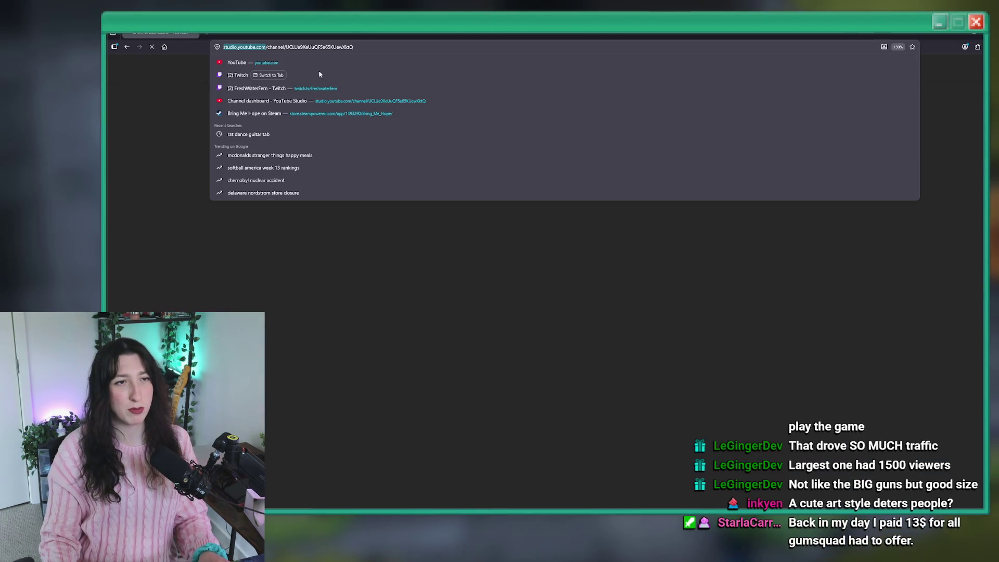
left_click(530, 279)
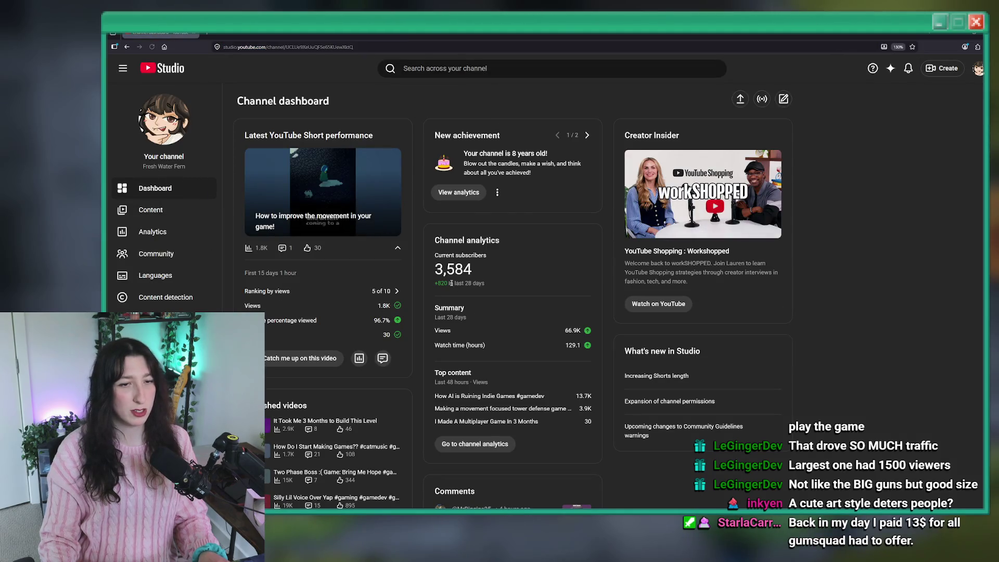
left_click_drag(451, 283, 435, 271)
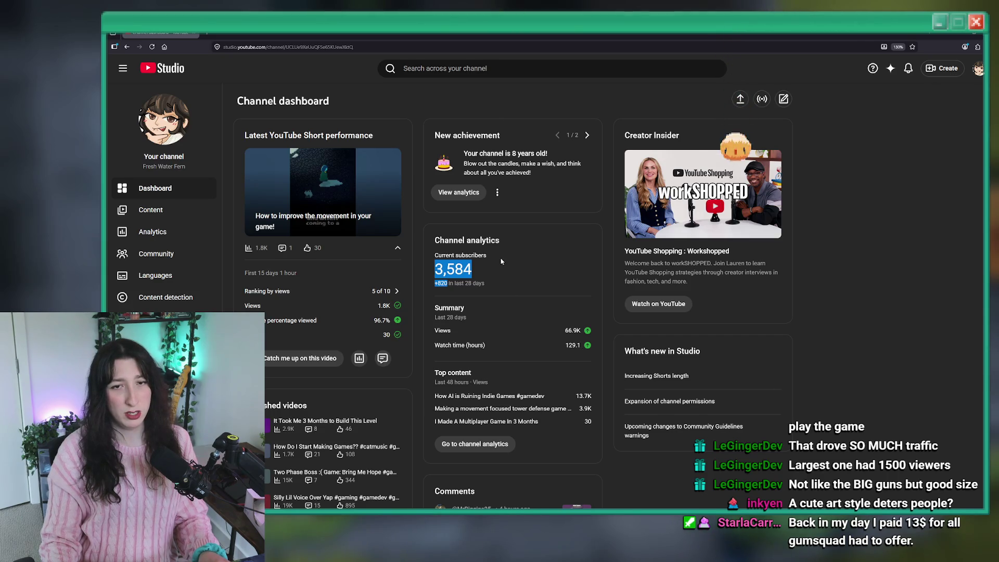
left_click(506, 274)
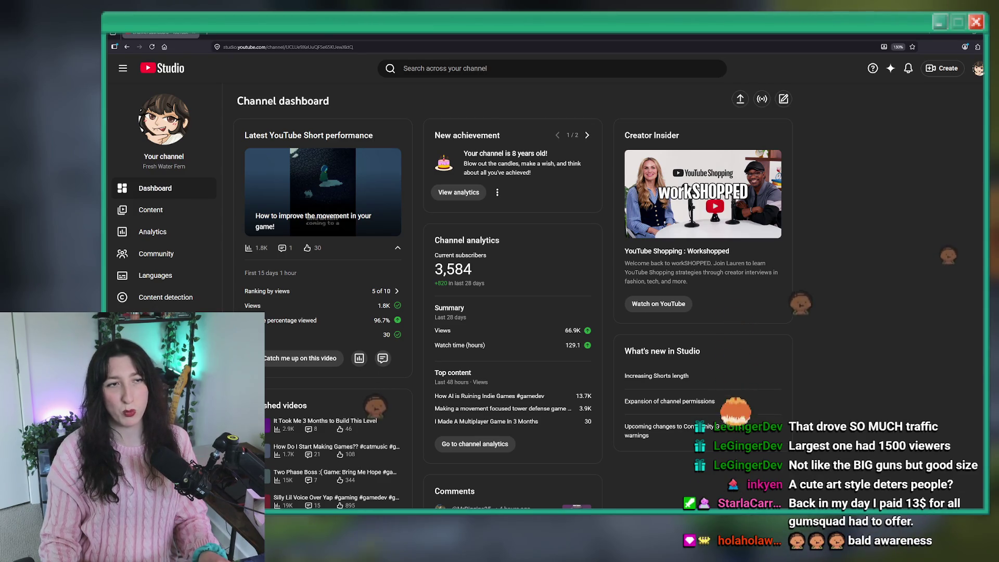
key("alt+Tab")
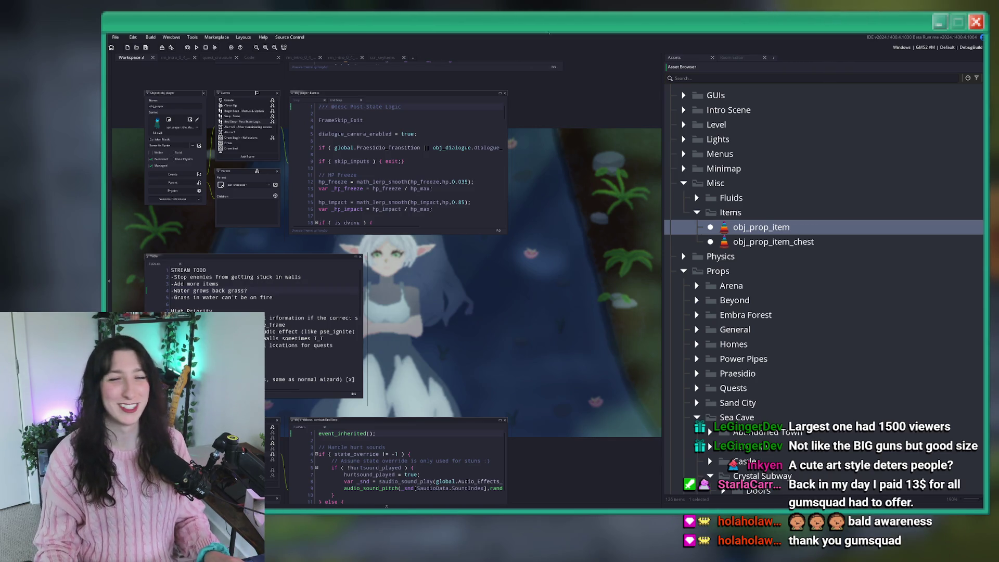
- Open the abandonedtown0_home1 room, then open rm_intro_0_4_crystalsubway3 through the asset search
mouse_move(387, 368)
left_mouse_down()
mouse_move(403, 285)
mouse_move(548, 141)
mouse_move(572, 145)
left_mouse_up()
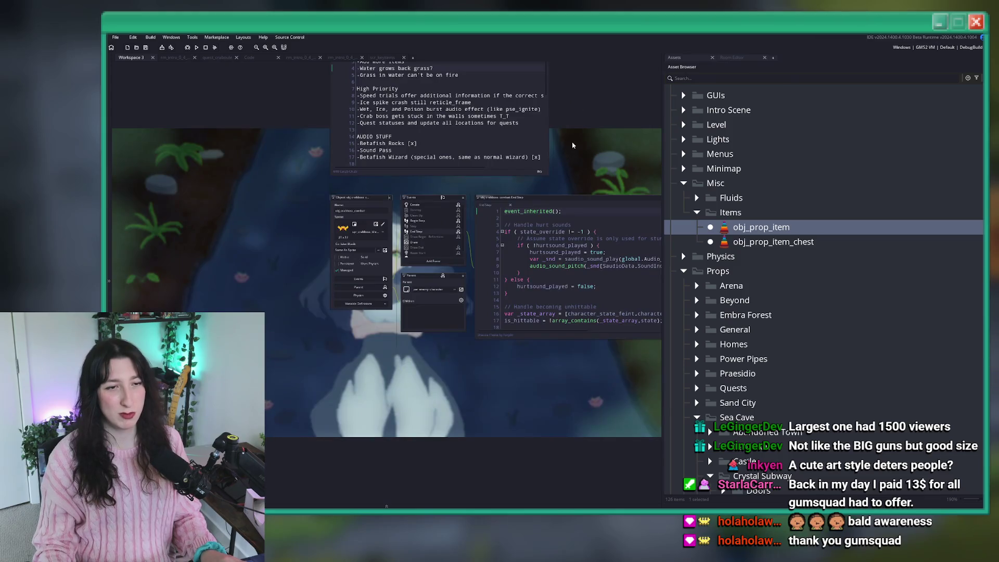
left_click(280, 57)
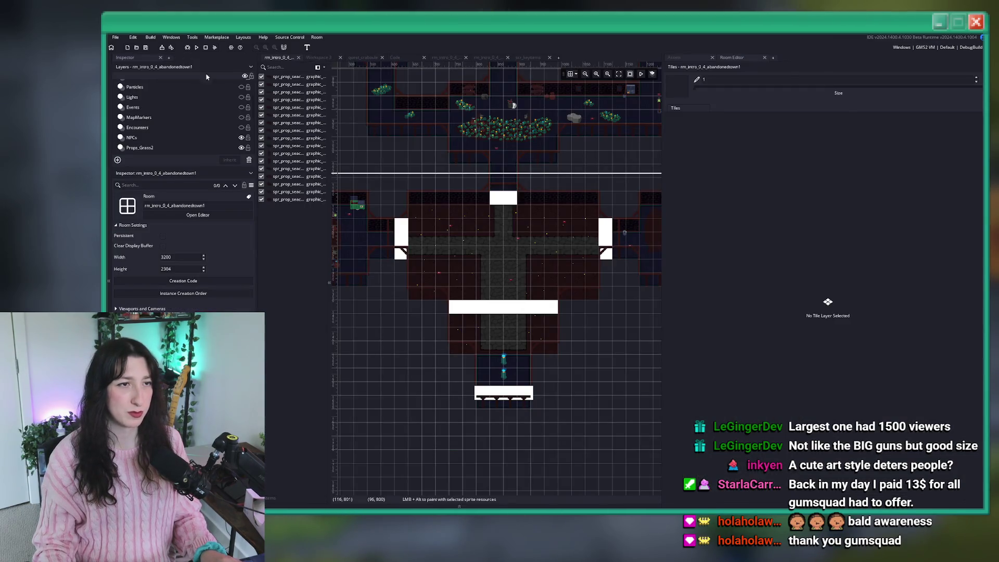
left_click_drag(487, 164, 451, 241)
key("ctrl+t")
type("talsubway")
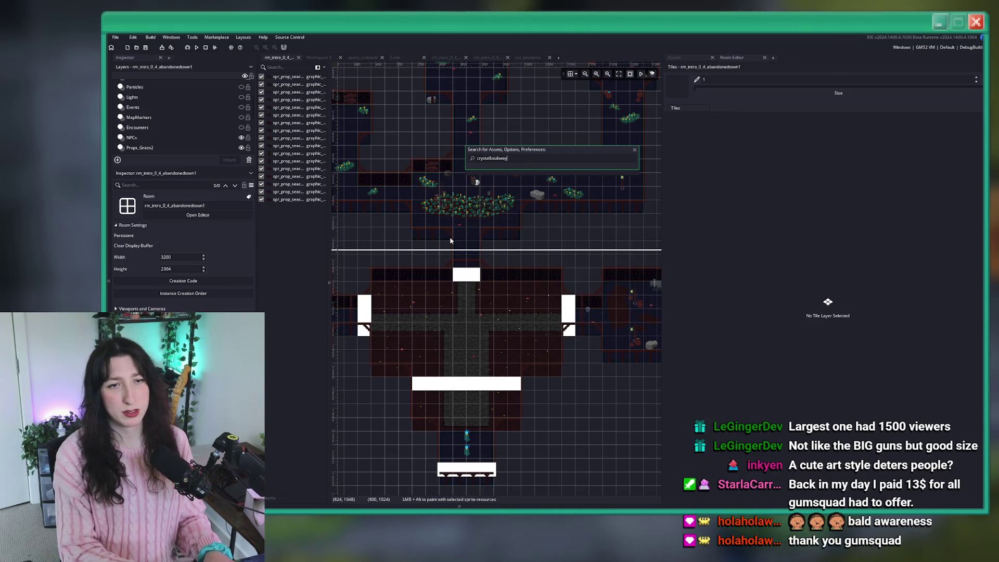
type("tal")
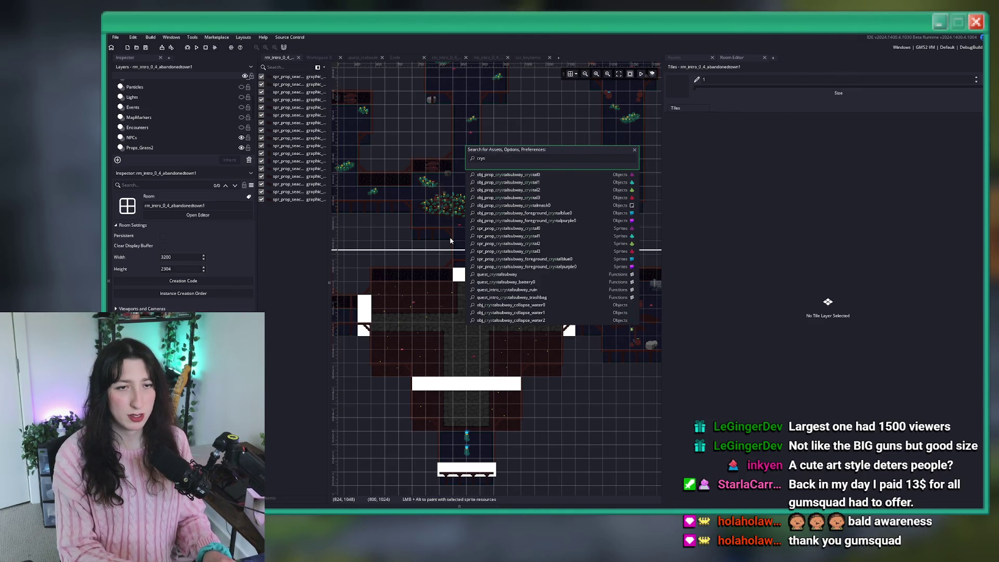
type("subway3")
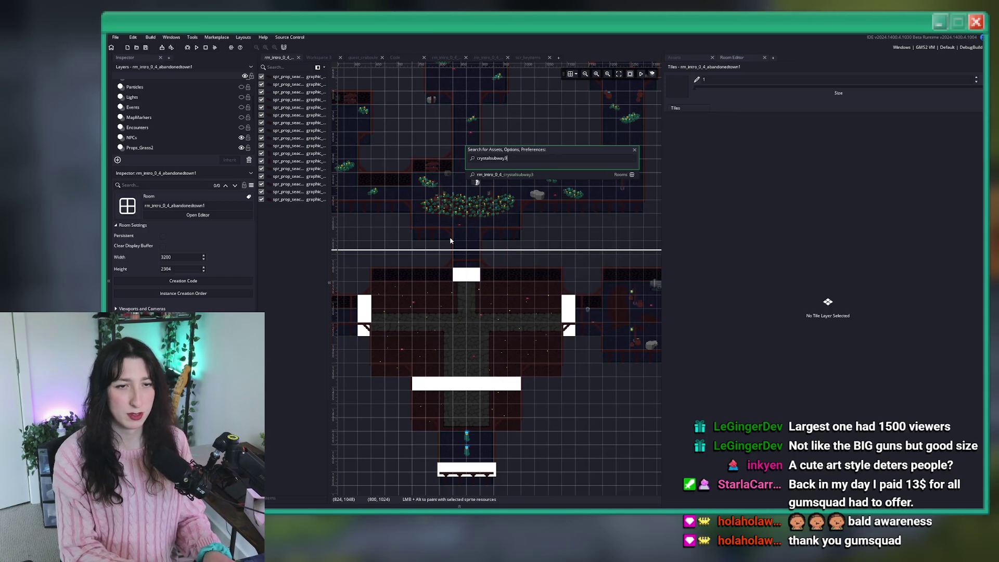
key("Return")
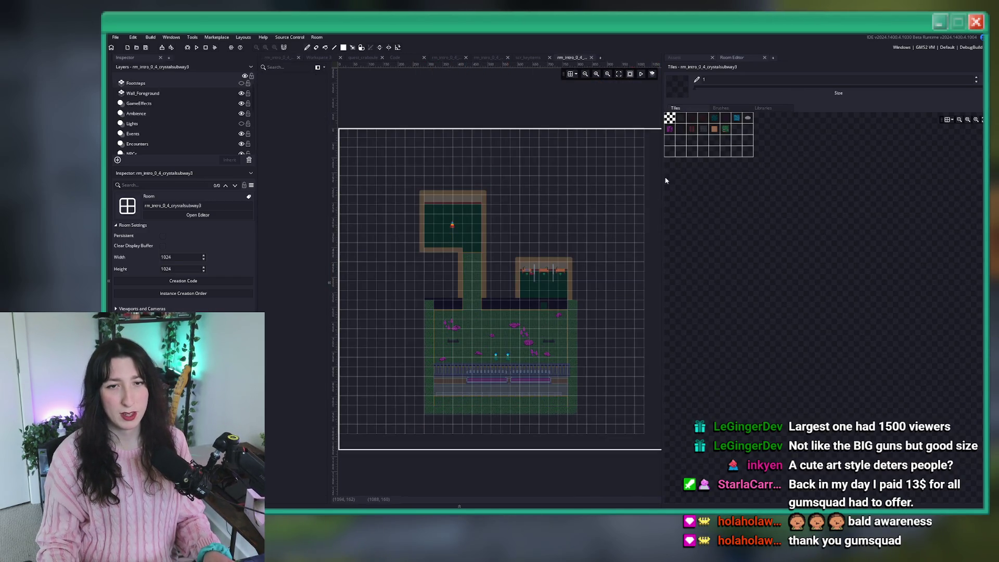
- Select the rainbow-stack obj_prop_item on Props_Instances and paste it into abandonedtown0_home1
left_click_drag(662, 179, 716, 179)
scroll(459, 234, "up", 5)
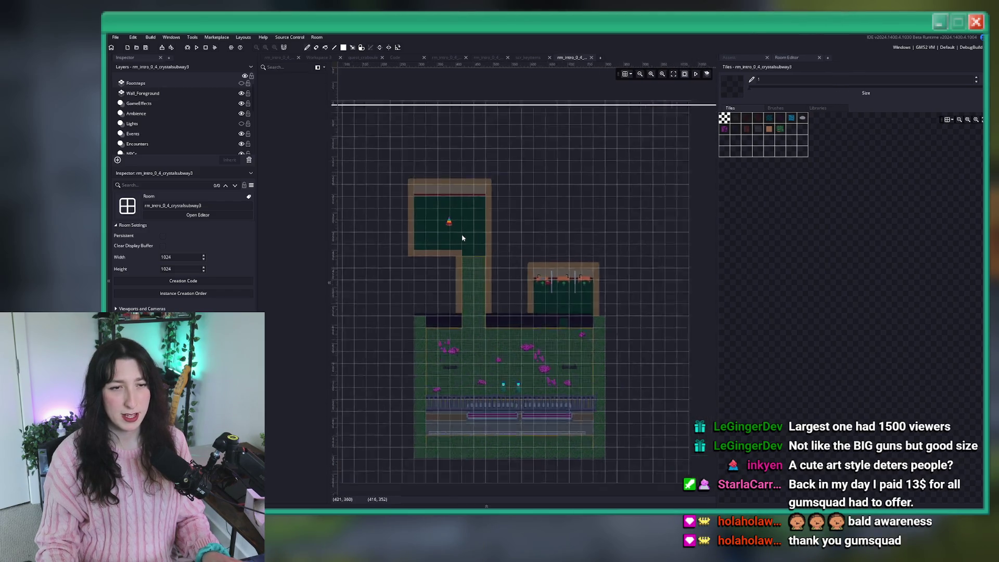
scroll(155, 110, "down", 5)
scroll(154, 110, "up", 2)
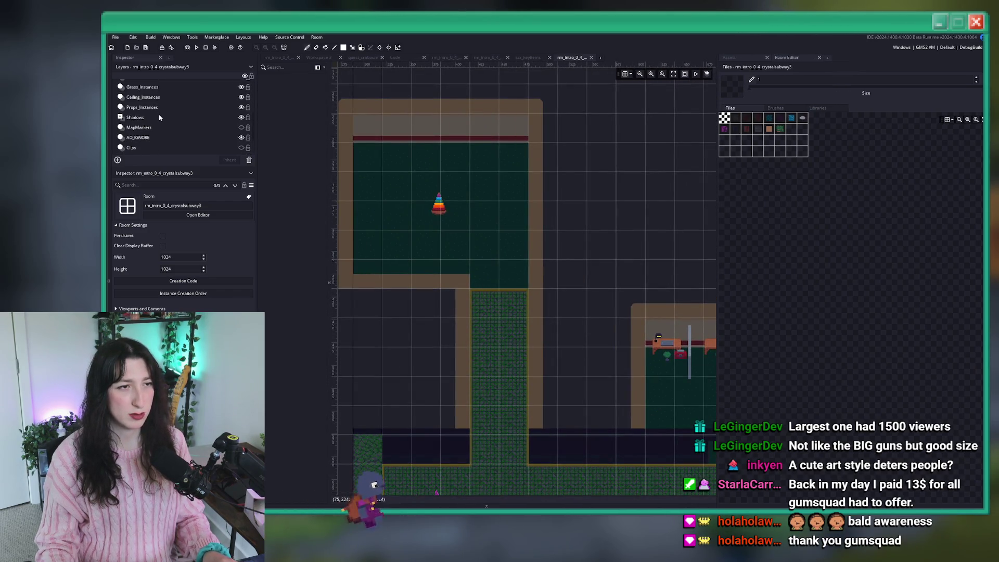
left_click(143, 108)
left_click(445, 207)
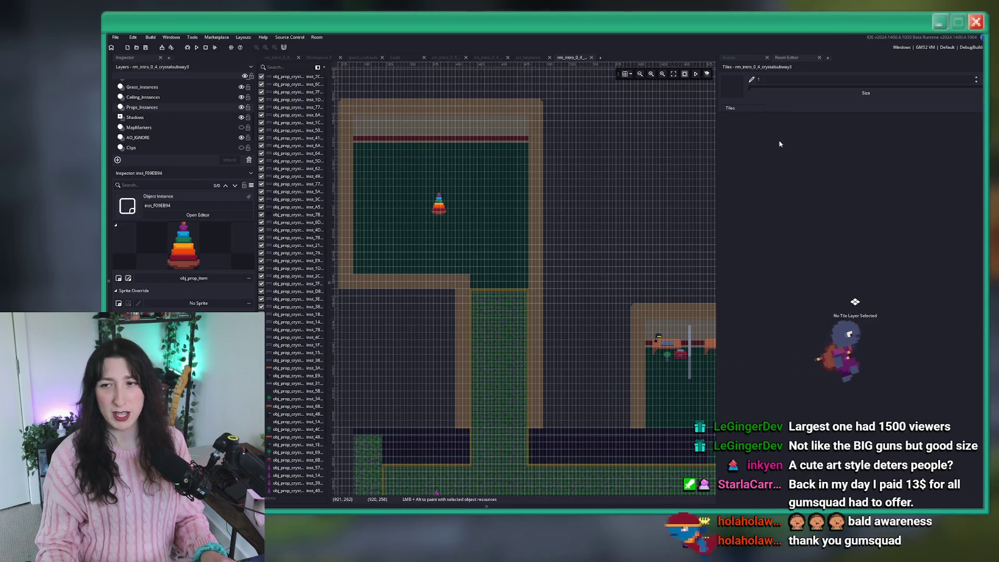
left_click(487, 58)
key("ctrl+v")
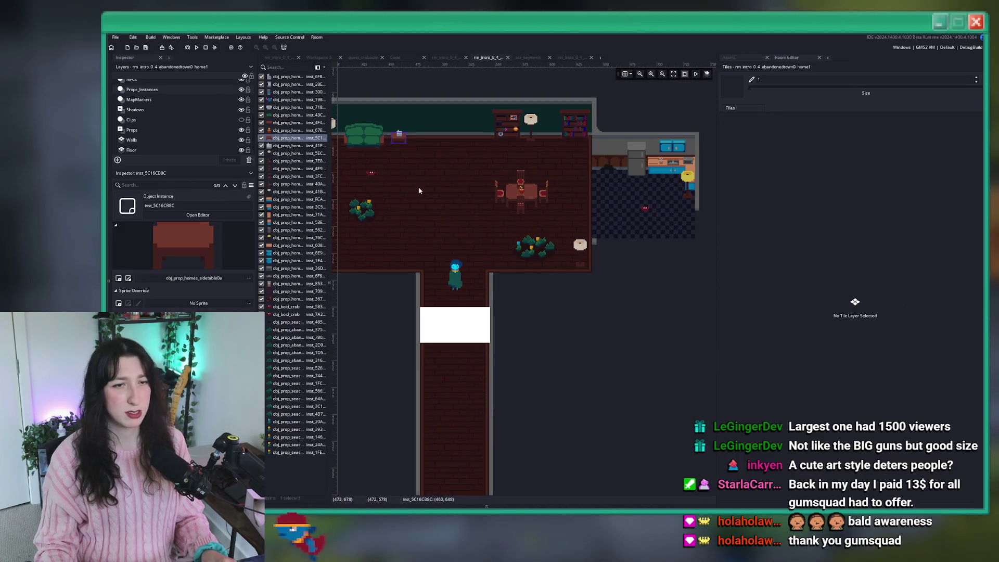
- Move the pasted rainbow-stack prop to mid-floor left of the dining table, then widen the room view
scroll(445, 161, "up", 2)
scroll(492, 246, "down", 1)
scroll(491, 247, "down", 1)
mouse_move(480, 224)
left_mouse_down()
mouse_move(539, 265)
mouse_move(537, 253)
mouse_move(501, 268)
mouse_move(501, 251)
left_mouse_up()
scroll(538, 253, "up", 2)
left_click(497, 297)
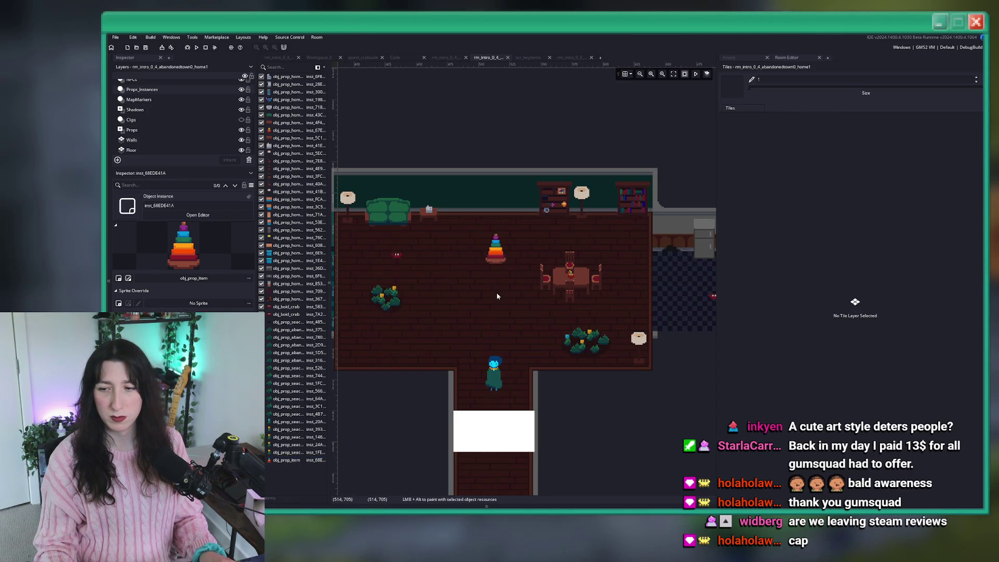
scroll(497, 276, "up", 3)
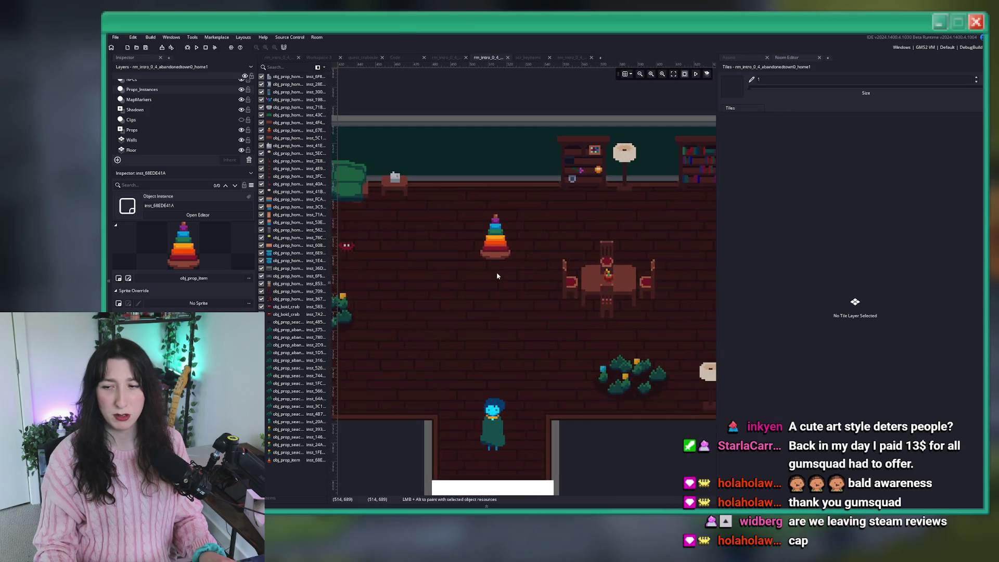
left_click(511, 253)
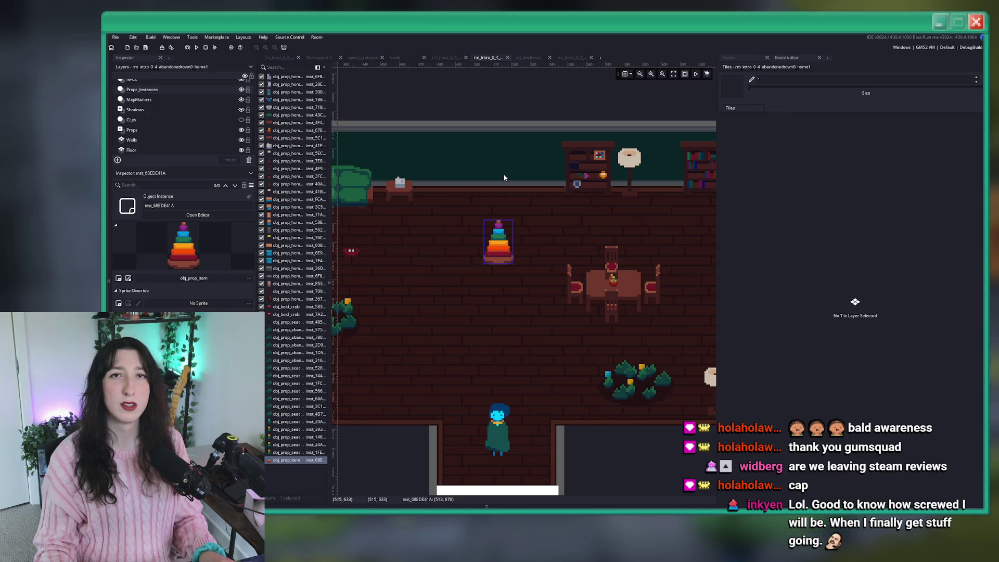
left_click(506, 157)
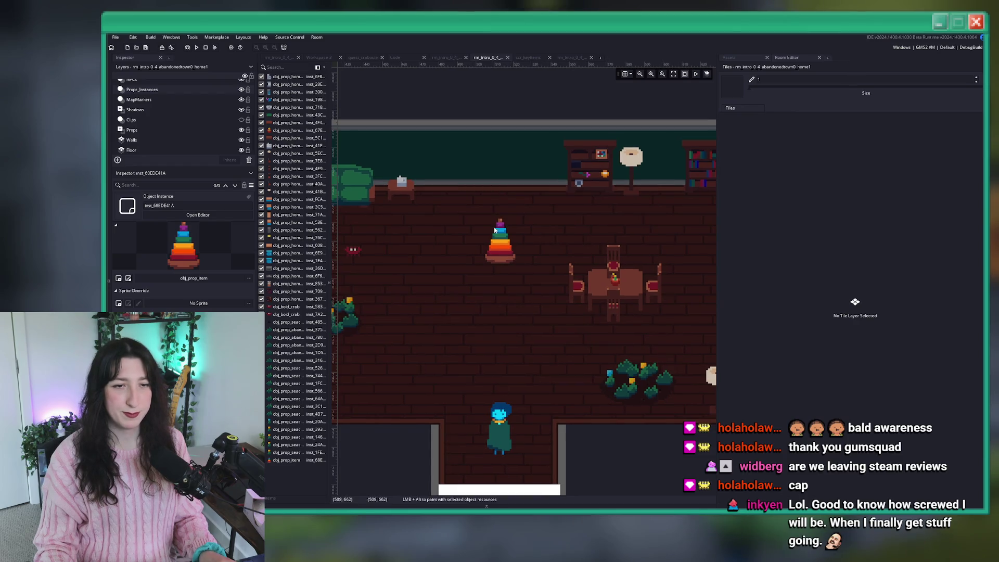
key("ctrl+z")
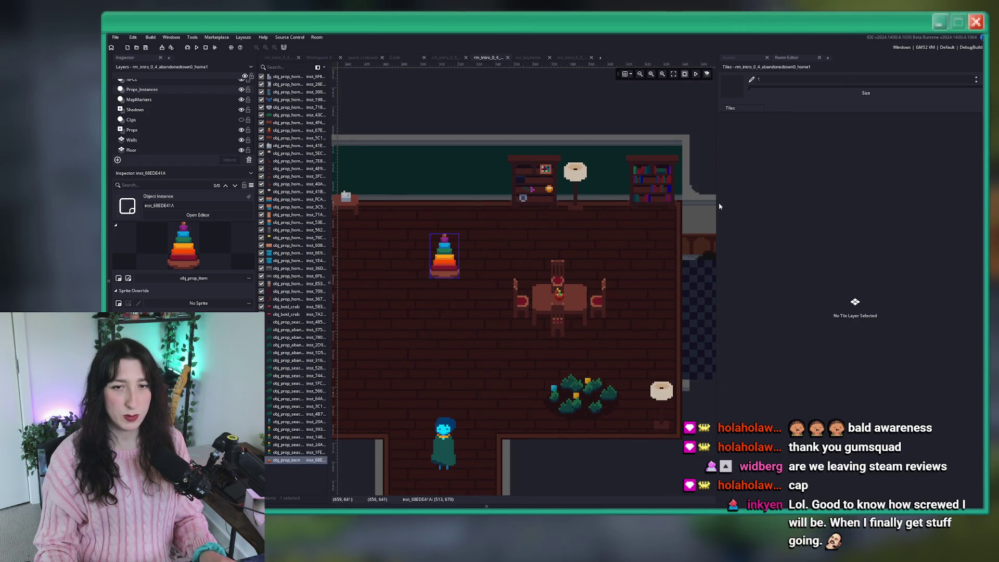
left_click_drag(720, 207, 822, 207)
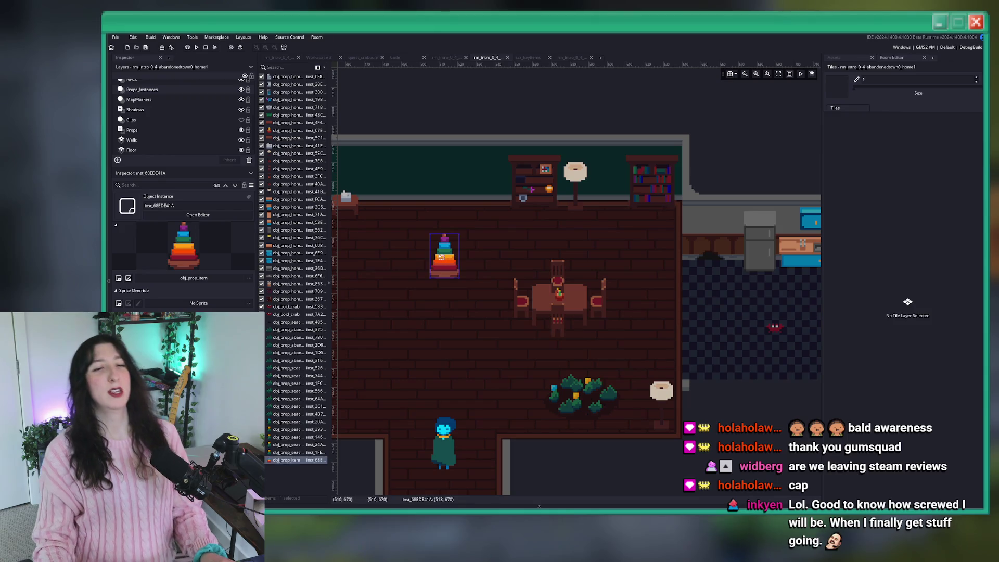
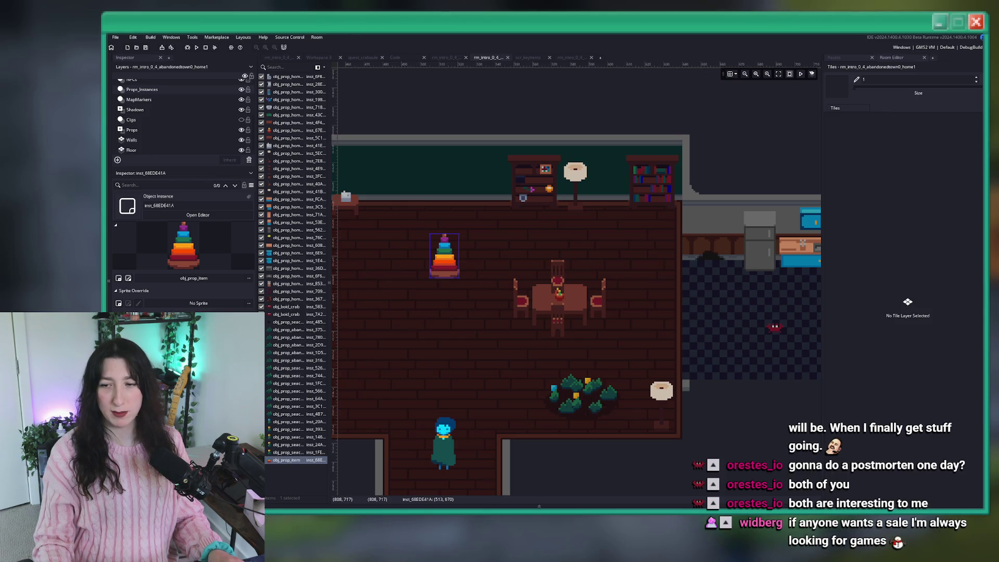
- Set sprite_index = spr_item_losttexts_object in the placed item's creation code and open that sprite
left_click_drag(445, 262, 523, 236)
left_click_drag(574, 217, 528, 220)
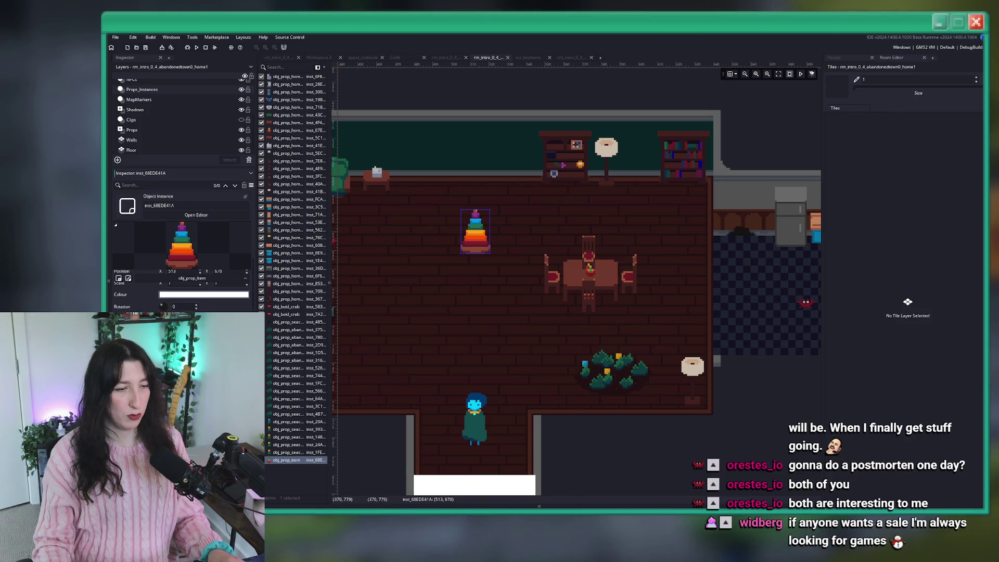
double_click(296, 460)
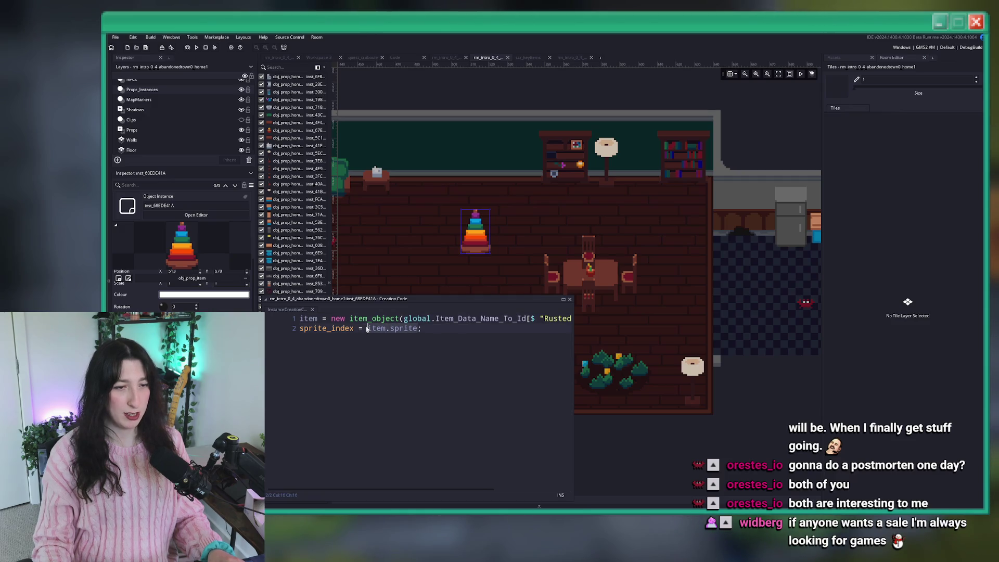
type("spr_item_)k")
key("BackSpace")
key("BackSpace")
type("losttexts_object")
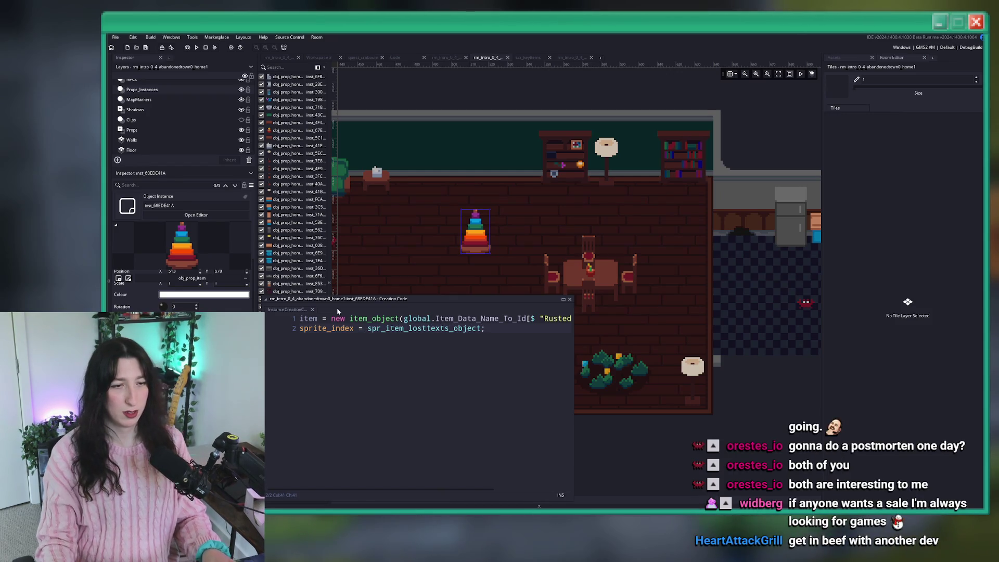
middle_click(399, 328)
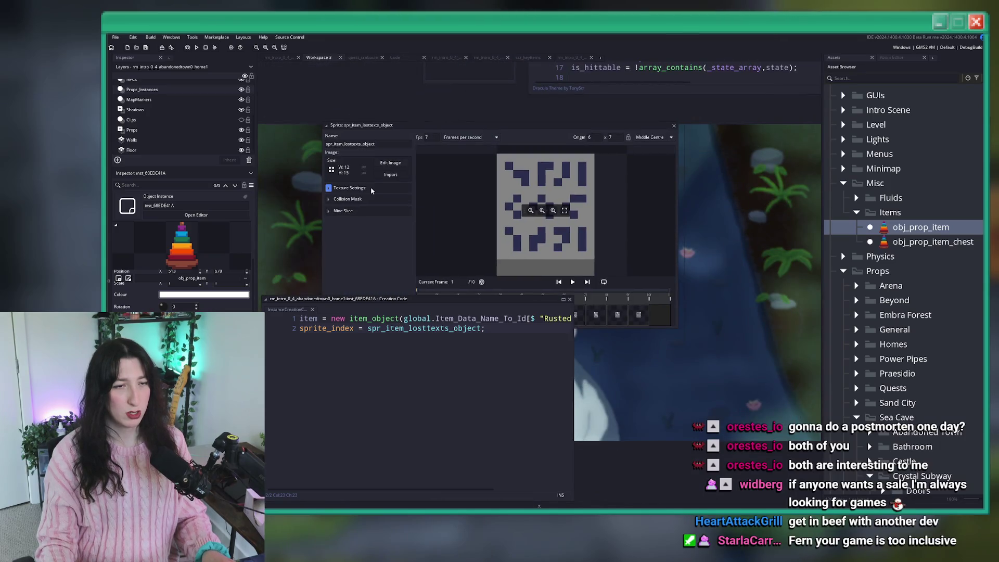
- Put the spr_item_losttexts_object sprite in the Default texture group
left_click(371, 190)
left_click(336, 238)
left_click(335, 247)
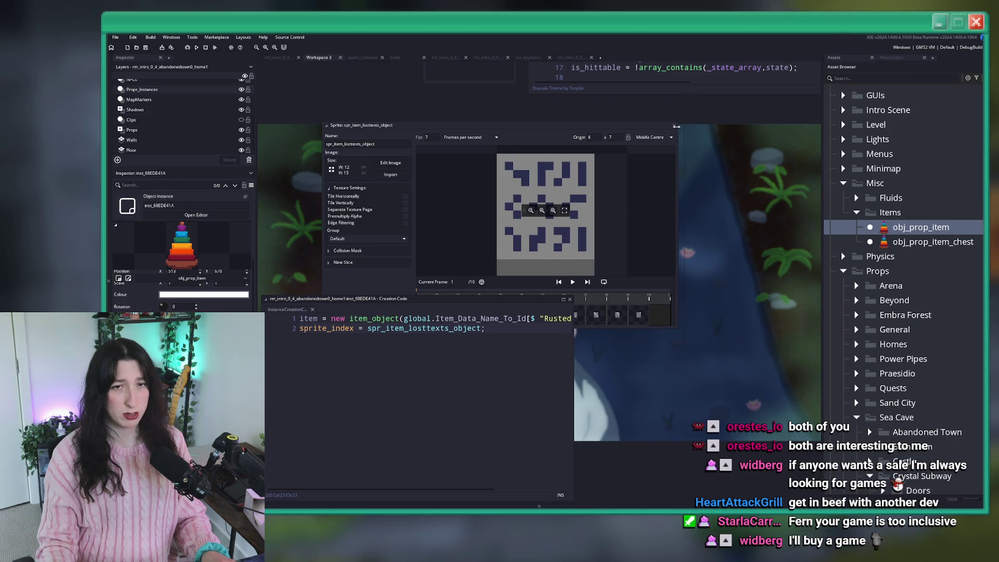
left_click(676, 126)
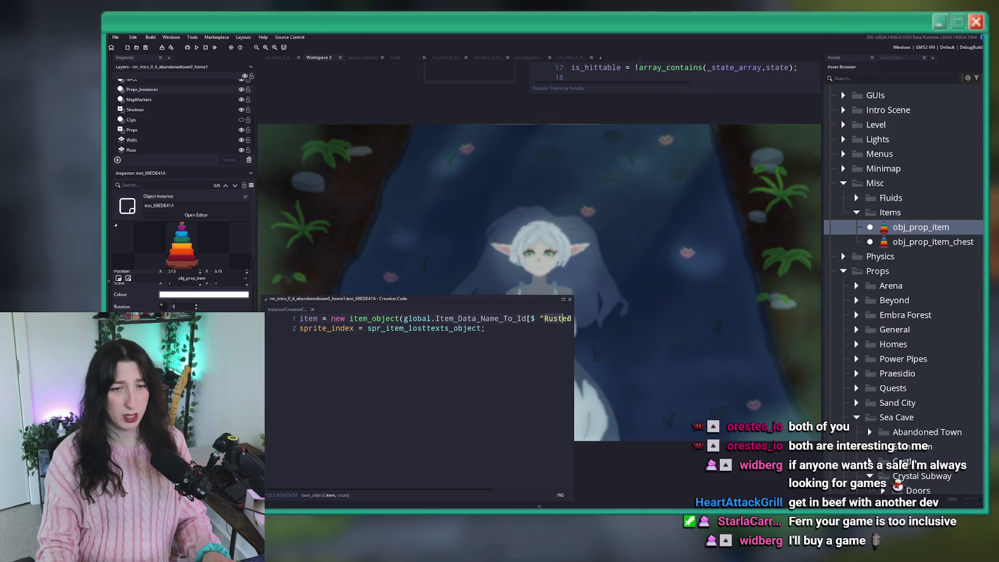
- Change the creation code's item name from "Rusted House Key" to "Lost Texts"
left_click_drag(543, 318, 541, 319)
key("ctrl+v")
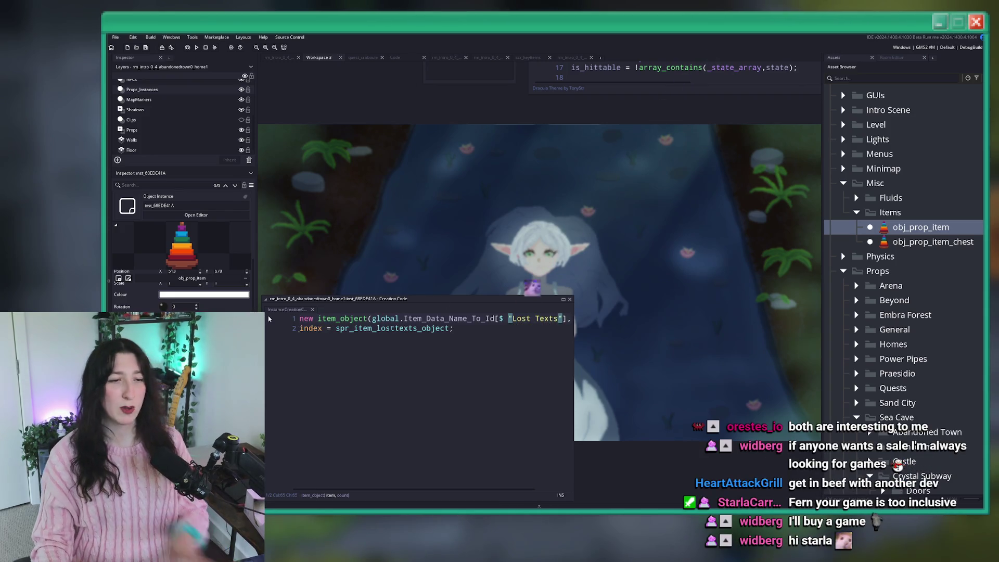
middle_click(289, 310)
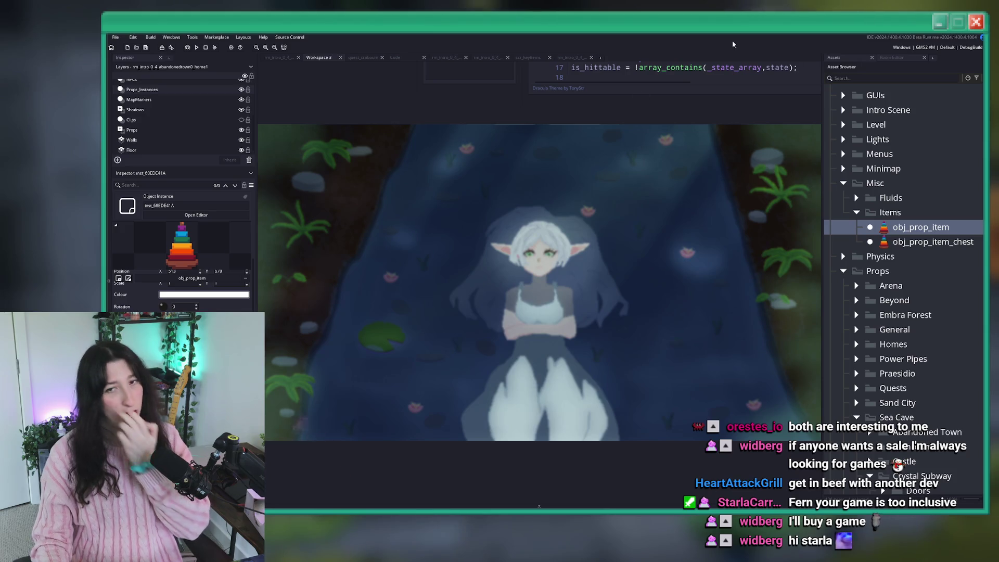
- Find scr_itemdb_keys through Ctrl+T asset search and open the script
key("ctrl+t")
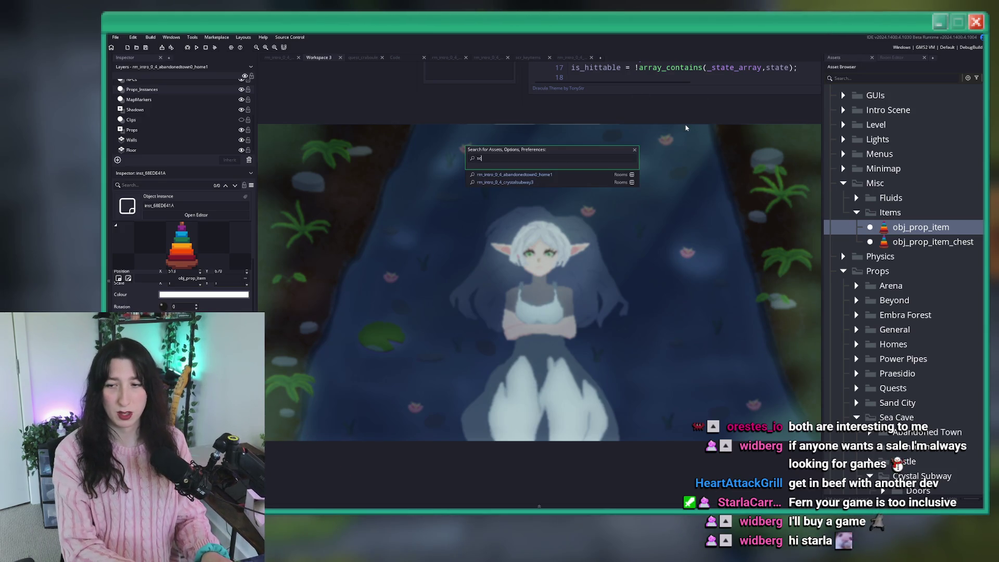
type("scr")
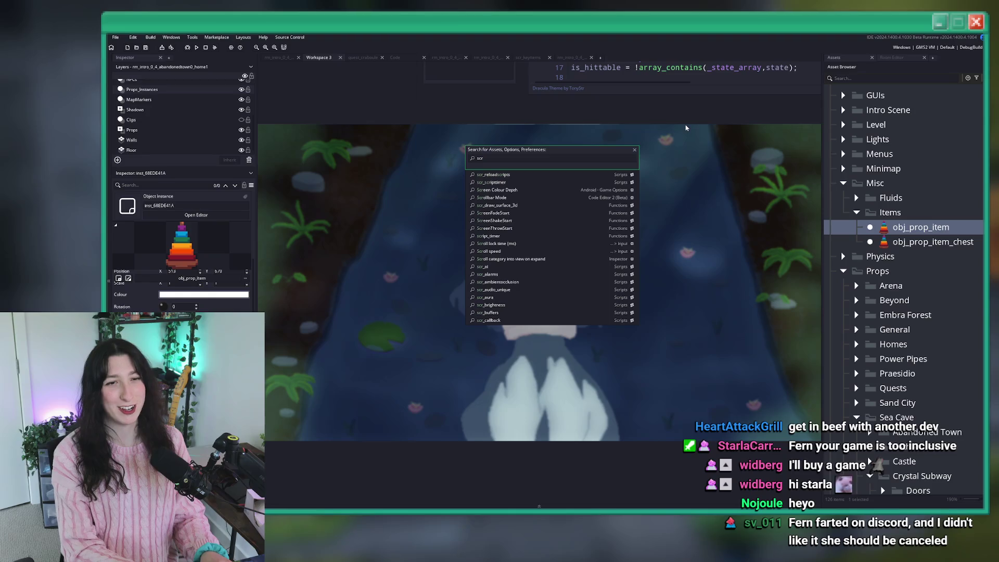
type("_k")
key("BackSpace")
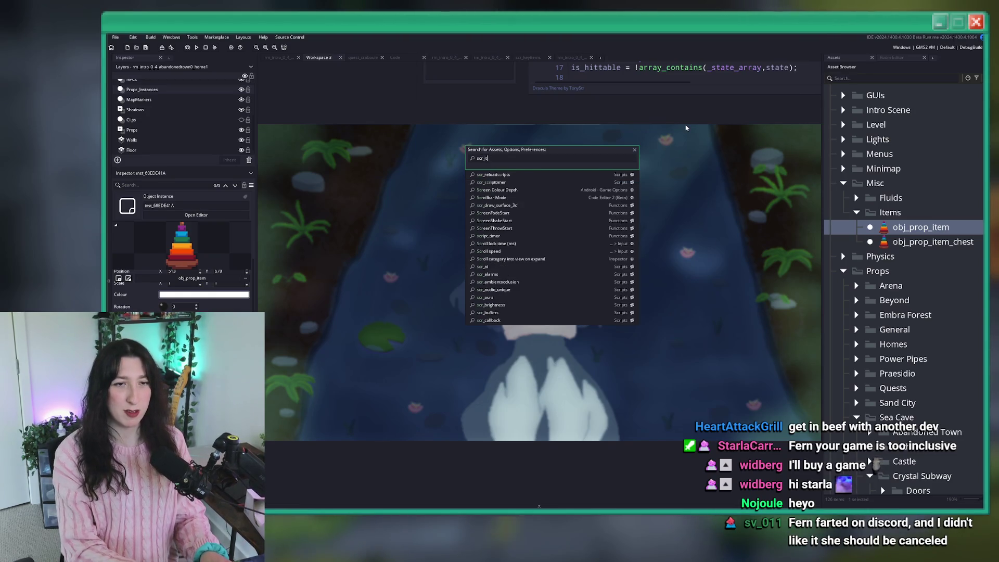
type("itemsdb_k")
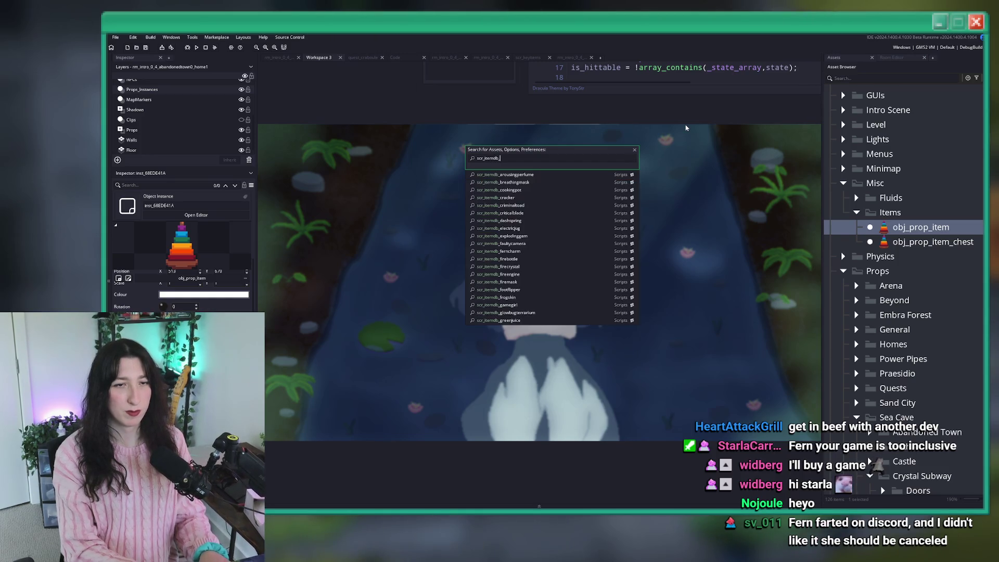
key("Return")
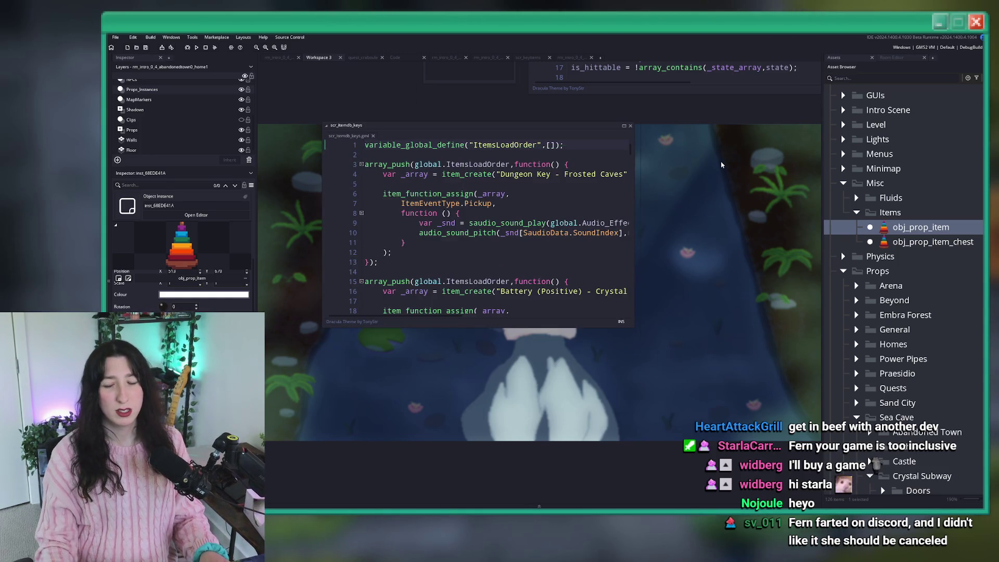
- Duplicate the Rusted House Key definition below the last item entry
left_click(624, 127)
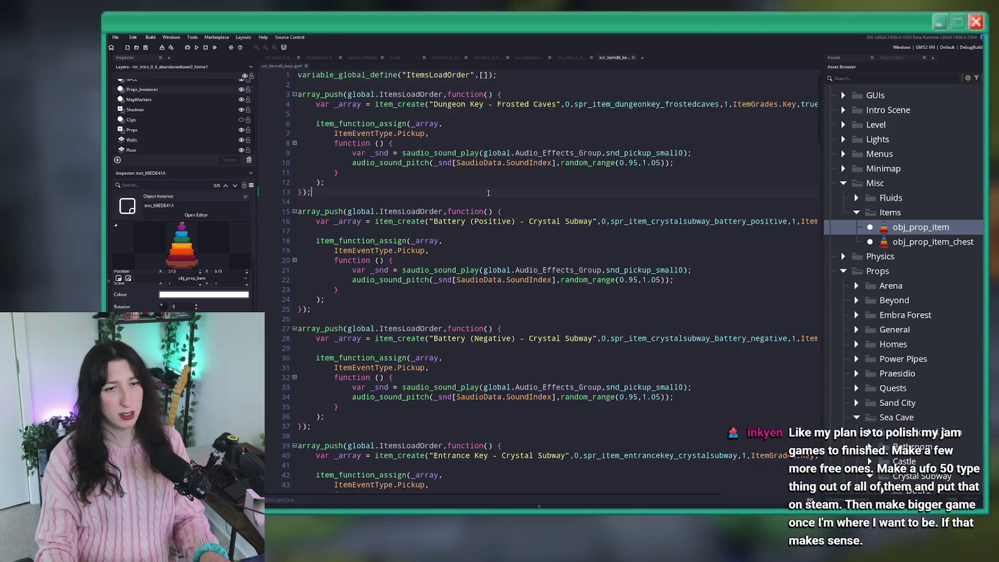
key("Page_Down")
key("Page_Down")
scroll(512, 369, "down", 20)
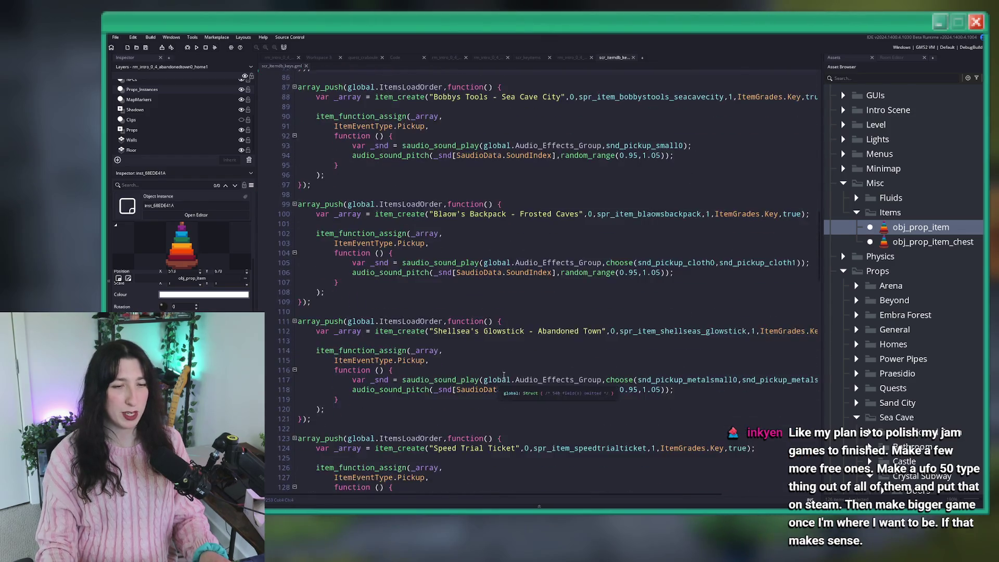
scroll(480, 411, "down", 6)
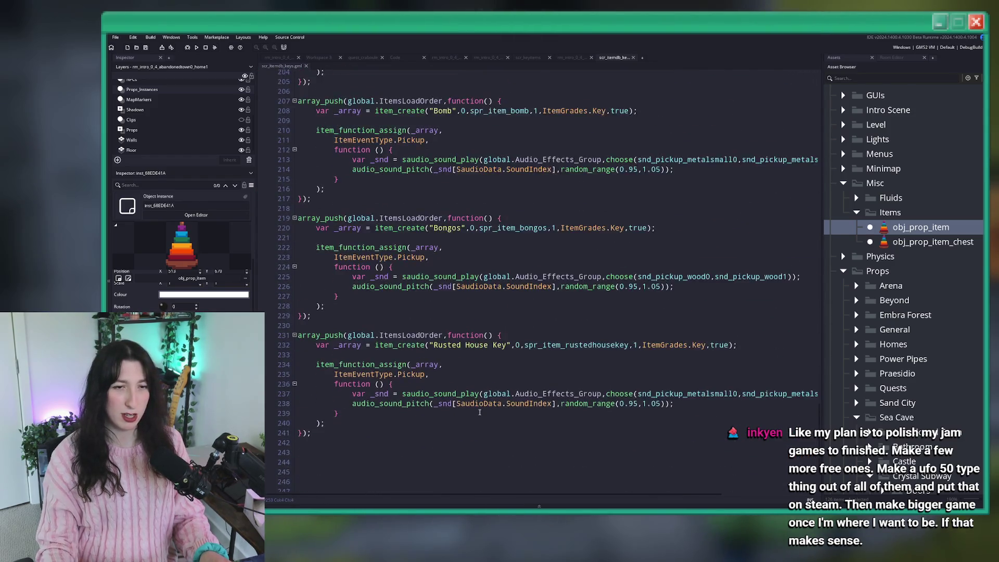
left_click_drag(311, 351, 309, 239)
key("ctrl+c")
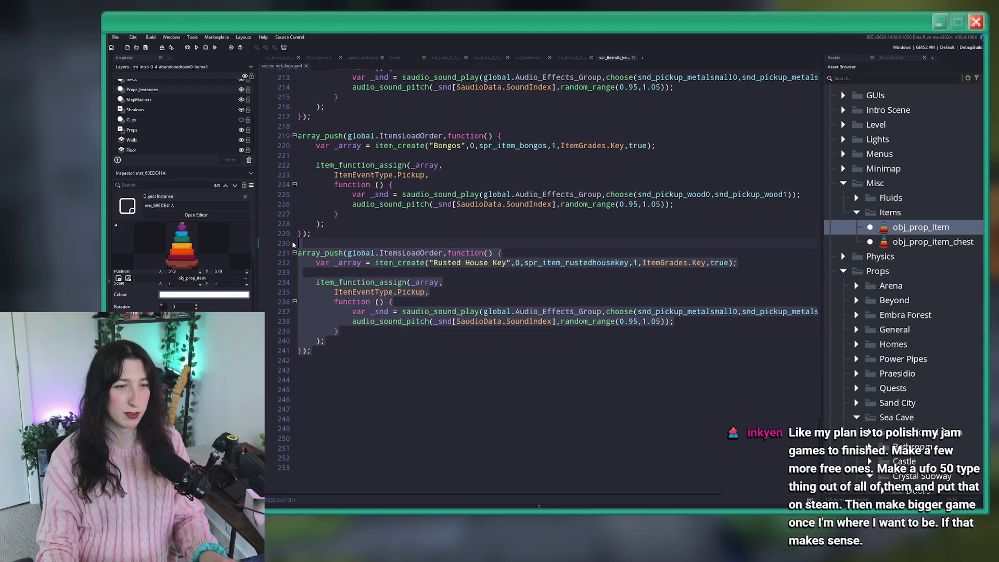
left_click(312, 370)
key("ctrl+v")
scroll(325, 365, "down", 2)
left_click(326, 323)
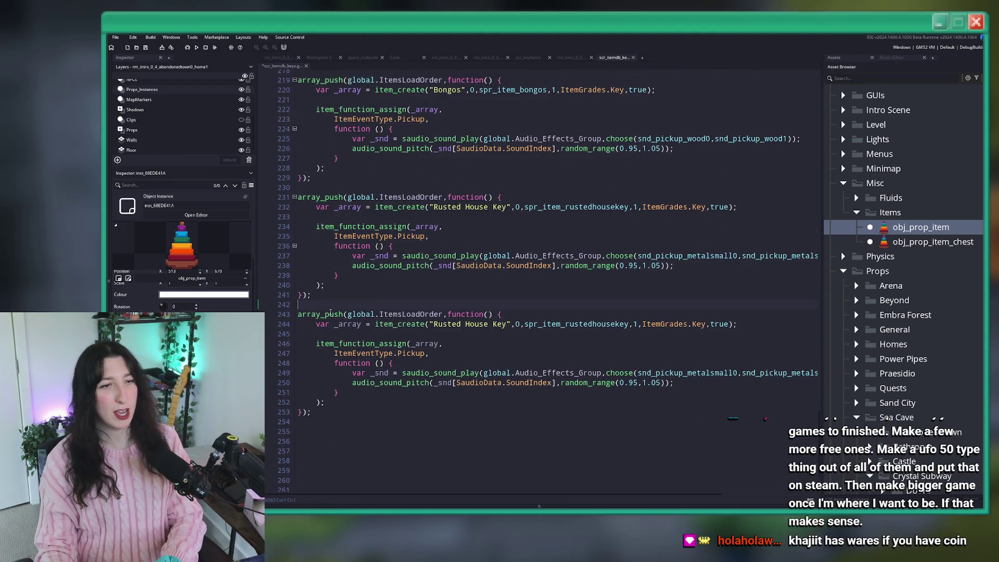
key("Up")
key("BackSpace")
- Rename the copied item to "Lost Texts" with sprite spr_item_losttexts
scroll(509, 281, "down", 1)
left_click_drag(510, 281, 435, 283)
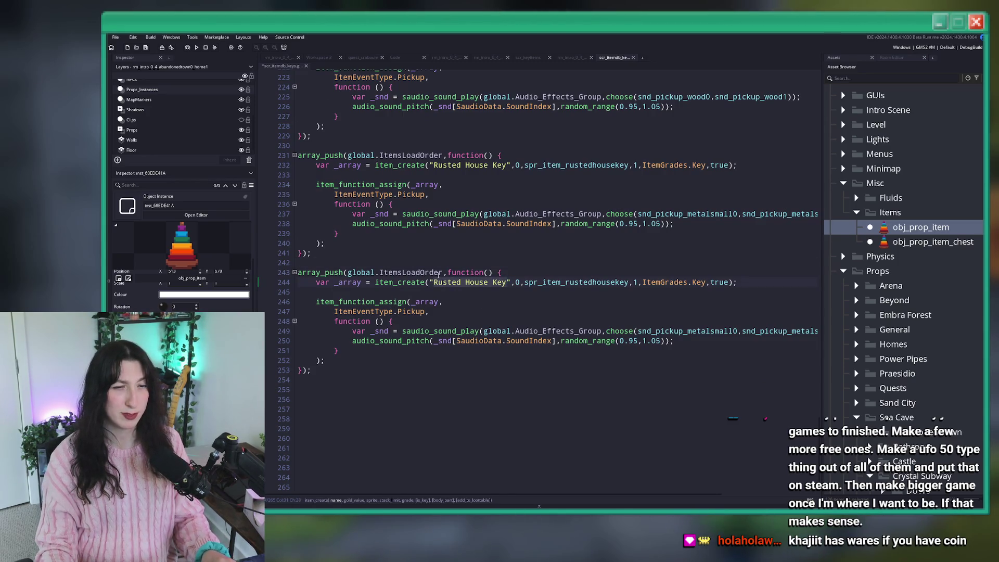
type("Lost Texts")
scroll(598, 286, "up", 1)
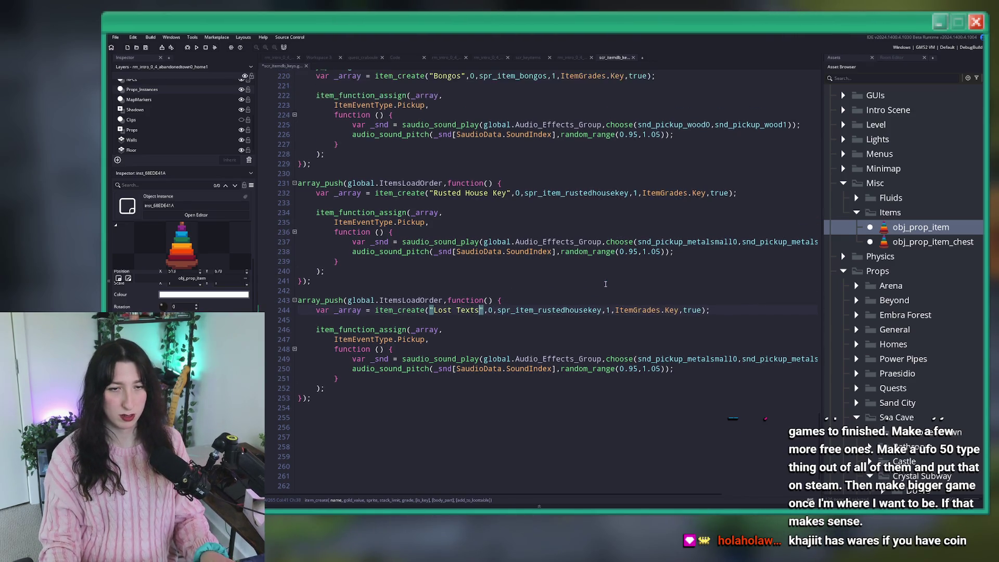
scroll(598, 281, "down", 2)
key("Down")
left_click_drag(602, 268, 538, 268)
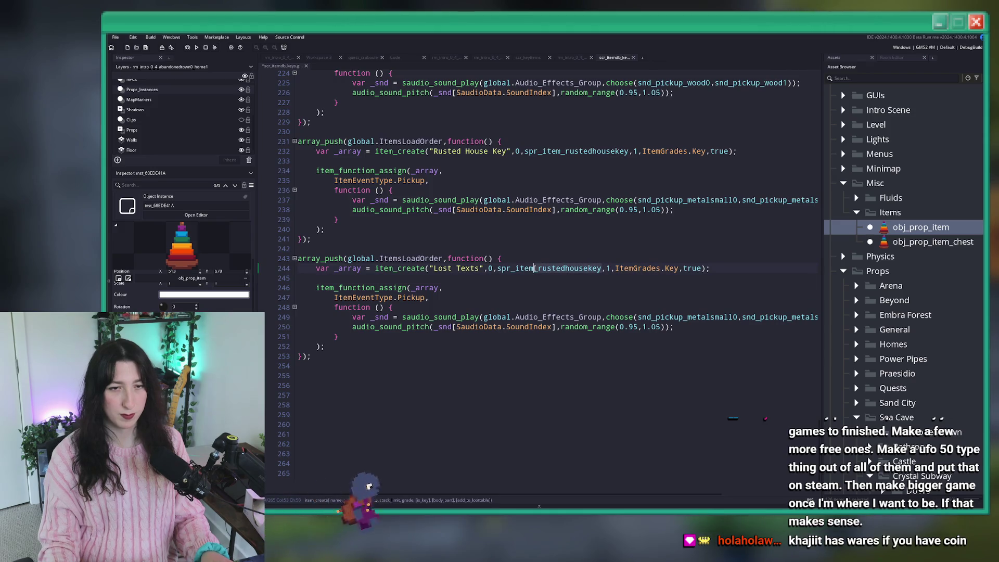
type("lostkeys")
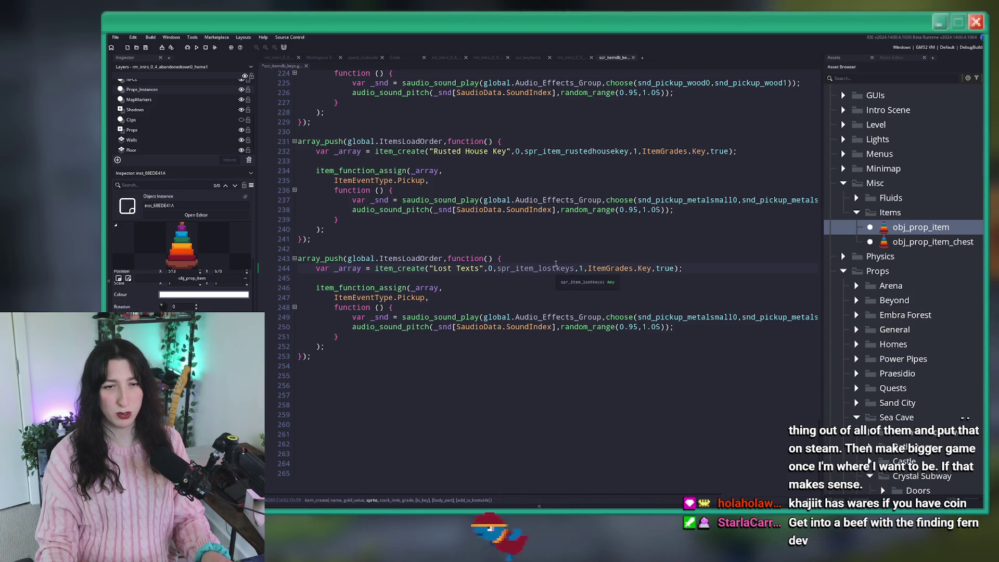
key("BackSpace")
key("BackSpace")
key("BackSpace")
type("texts")
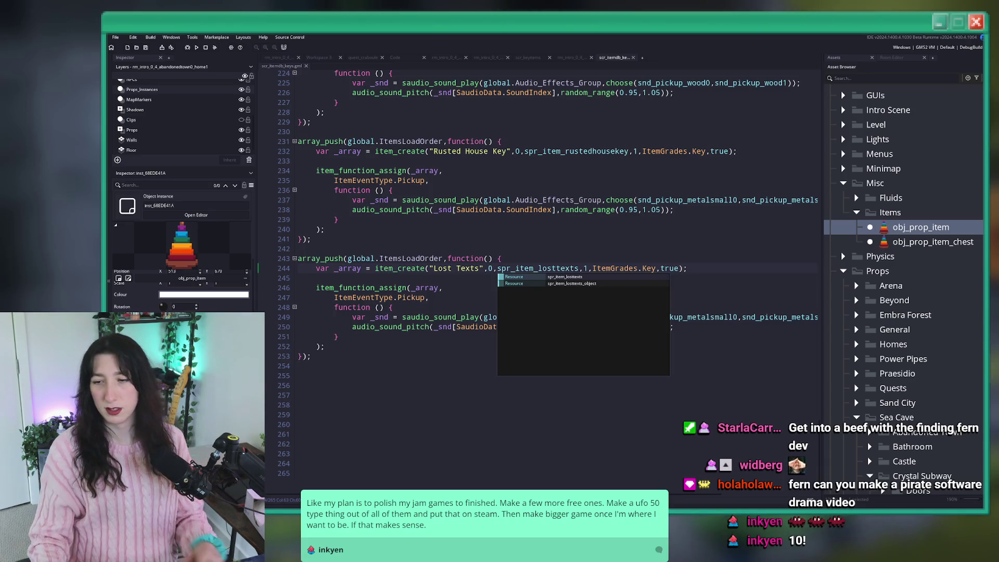
- Dismiss the autocomplete, leaving spr_item_losttexts as the Lost Texts sprite
left_click(337, 220)
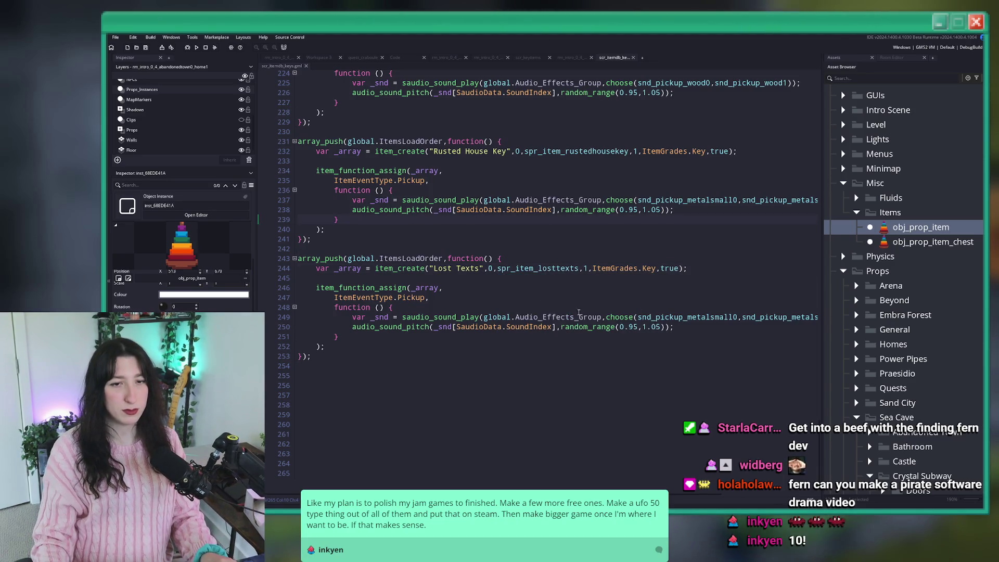
- Replace the first metal pickup sound with snd_pickup_thinslide0
left_click(739, 316)
key("BackSpace")
key("BackSpace")
key("BackSpace")
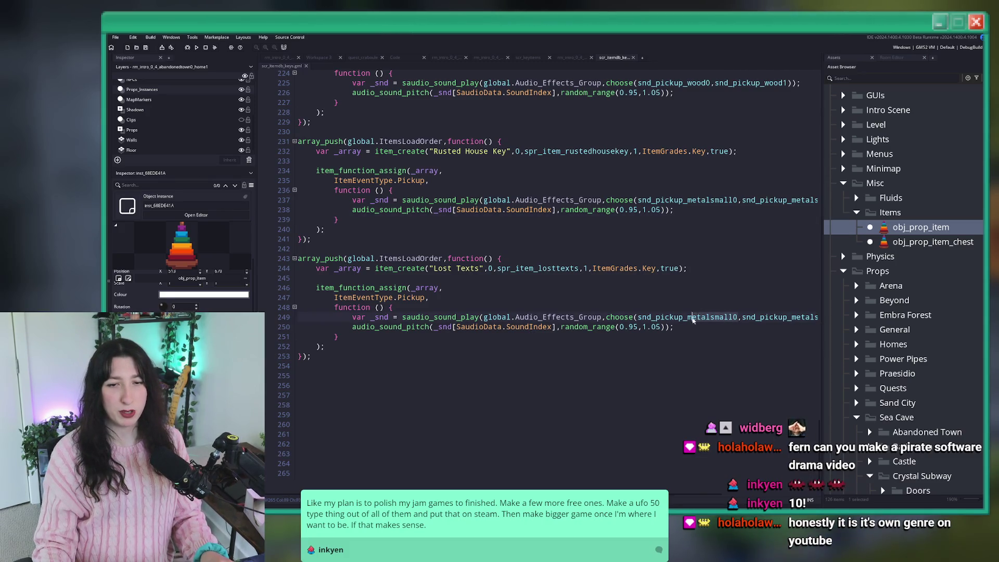
type("s")
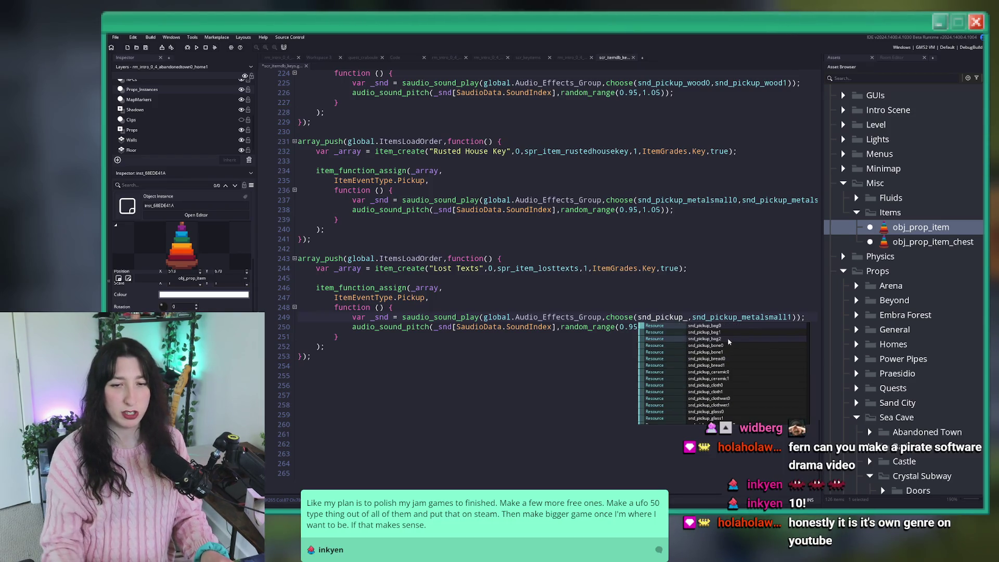
key("BackSpace")
scroll(716, 378, "down", 3)
scroll(716, 378, "down", 1)
scroll(721, 382, "down", 1)
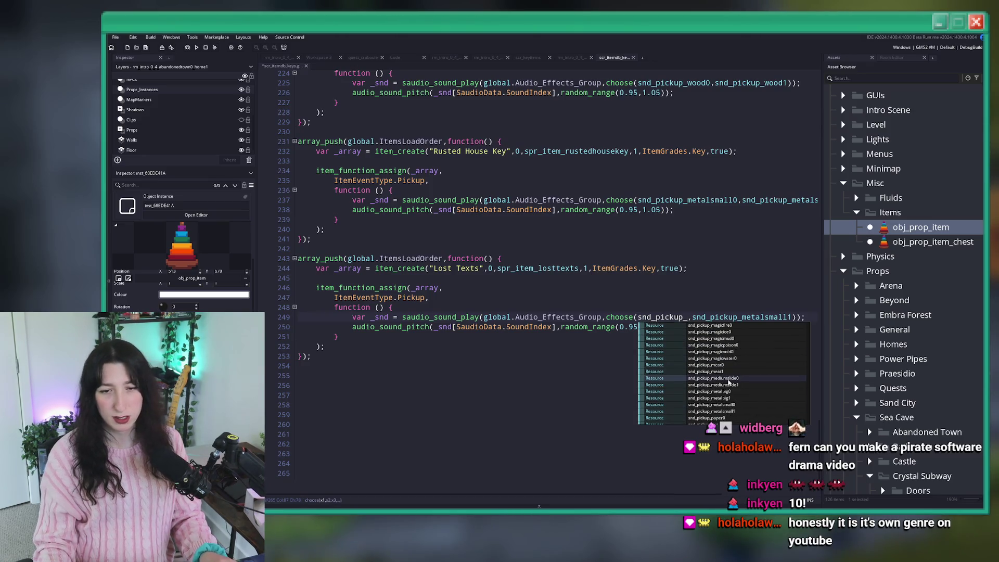
scroll(725, 385, "down", 1)
scroll(726, 386, "down", 1)
scroll(729, 396, "down", 1)
scroll(731, 411, "down", 4)
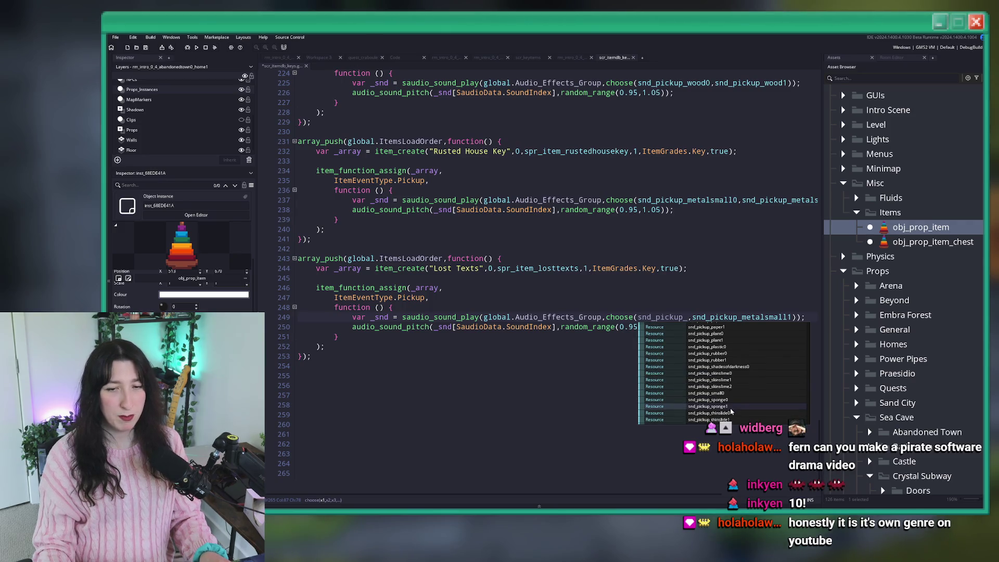
scroll(732, 408, "up", 1)
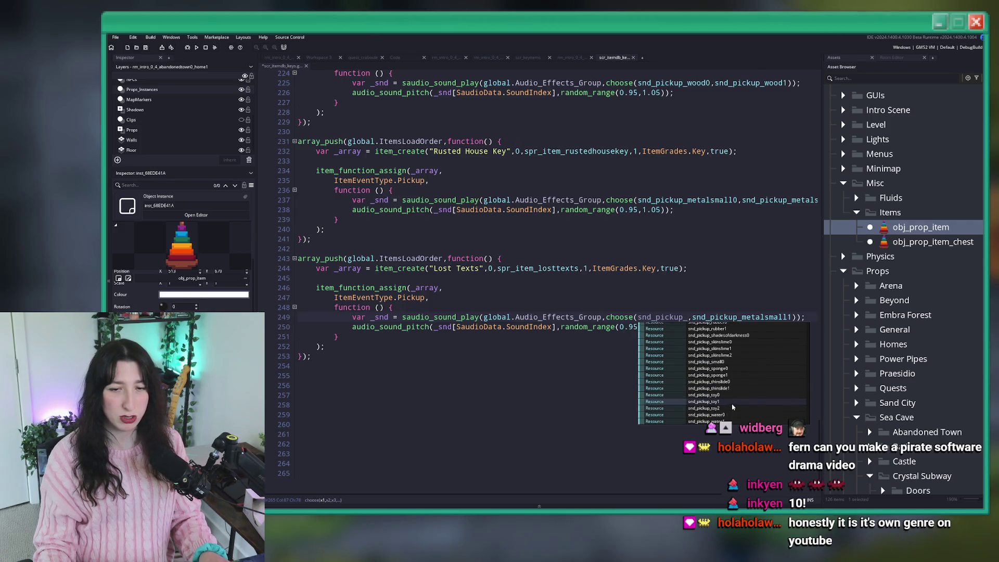
left_click(708, 382)
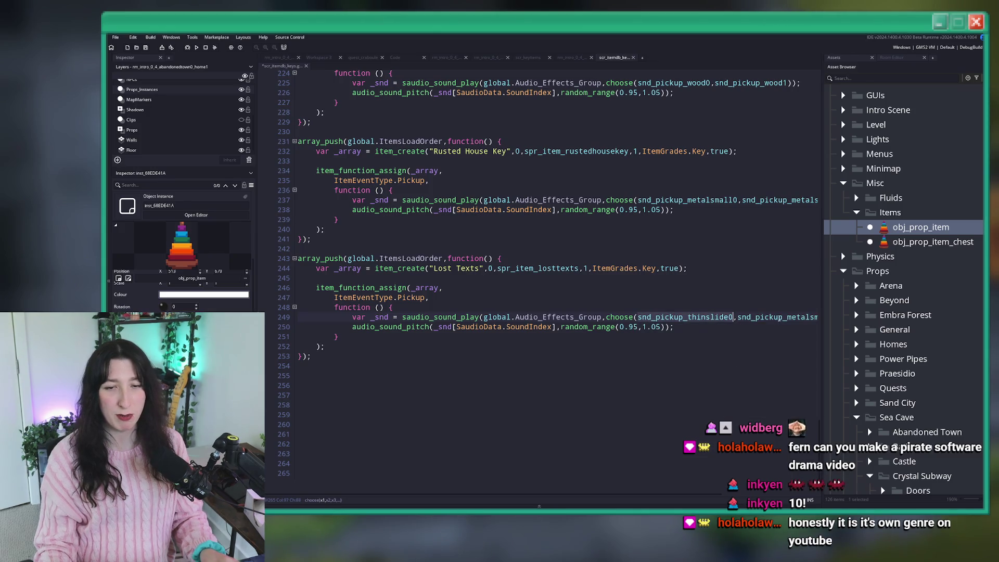
- Replace the second pickup sound with snd_pickup_thinslide1
double_click(781, 317)
type("snd_pickup_thinslide")
left_click(751, 323)
left_click(508, 278)
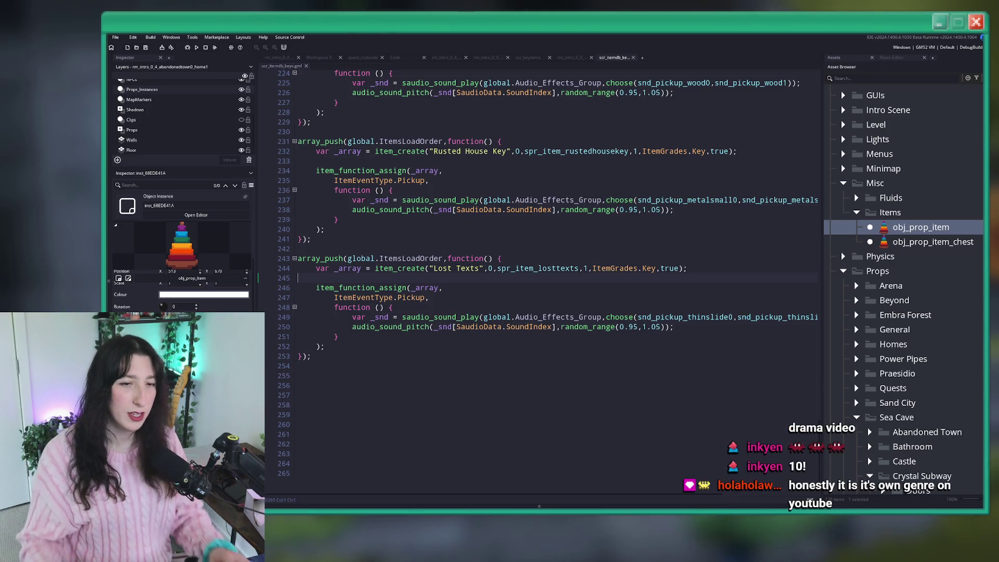
- Build and run the game with F5 and wait for the compile to finish
key("F5")
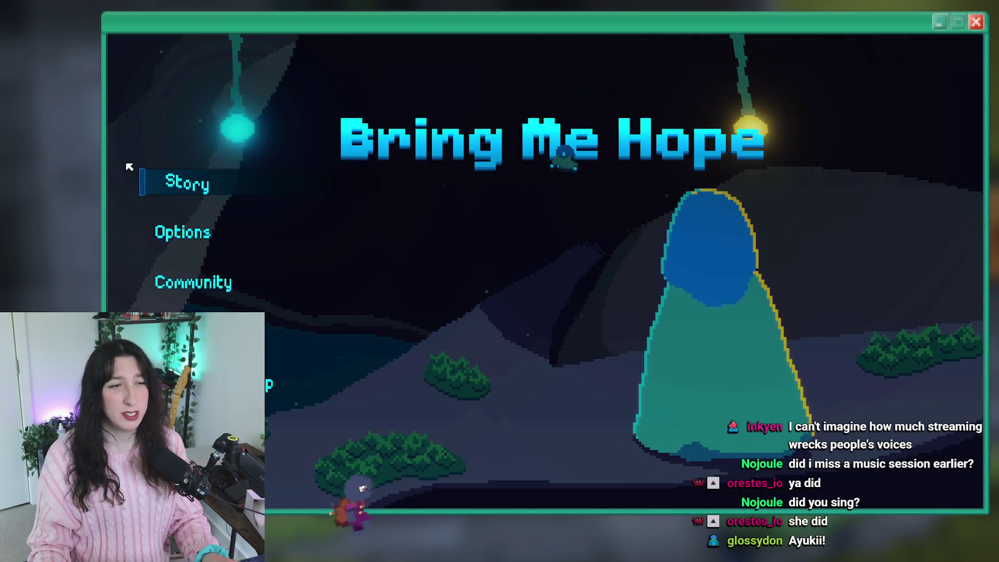
- Start the game and walk to the locked house door
left_click(163, 183)
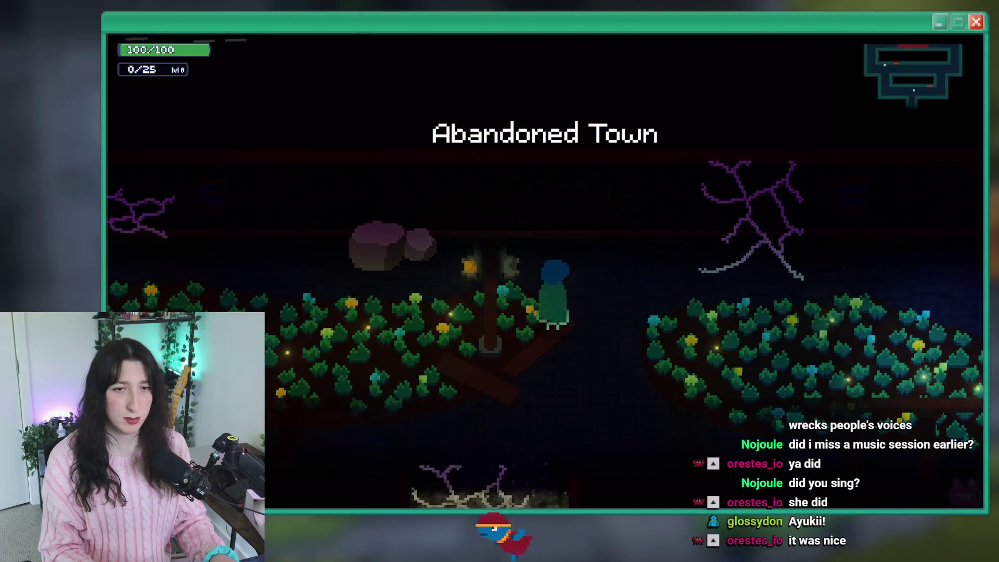
key("Up")
key("Left")
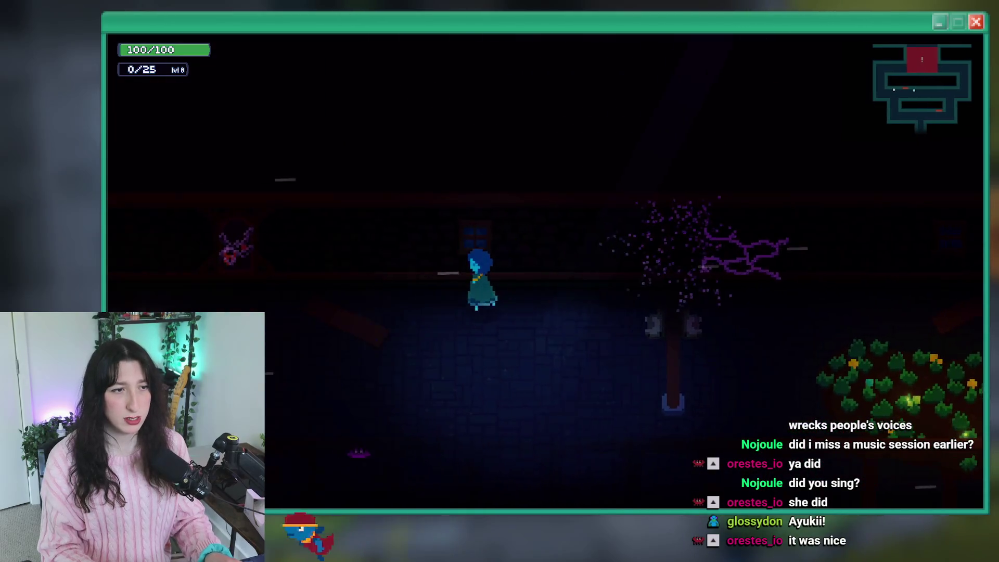
key("Return")
key("Return")
key("grave")
type("room_goto rm_intro_0_4_abandonedtown0_hom")
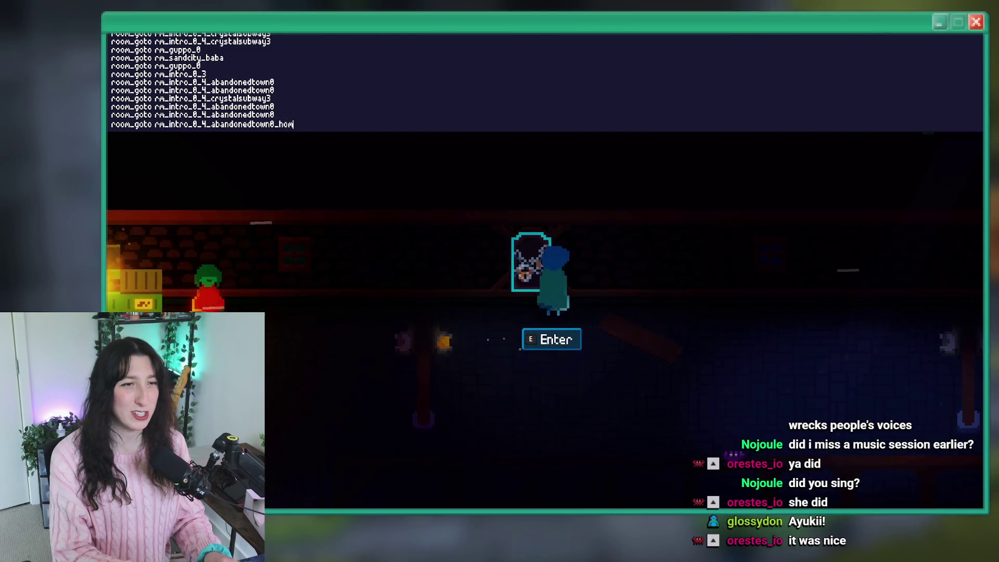
type("e")
key("Return")
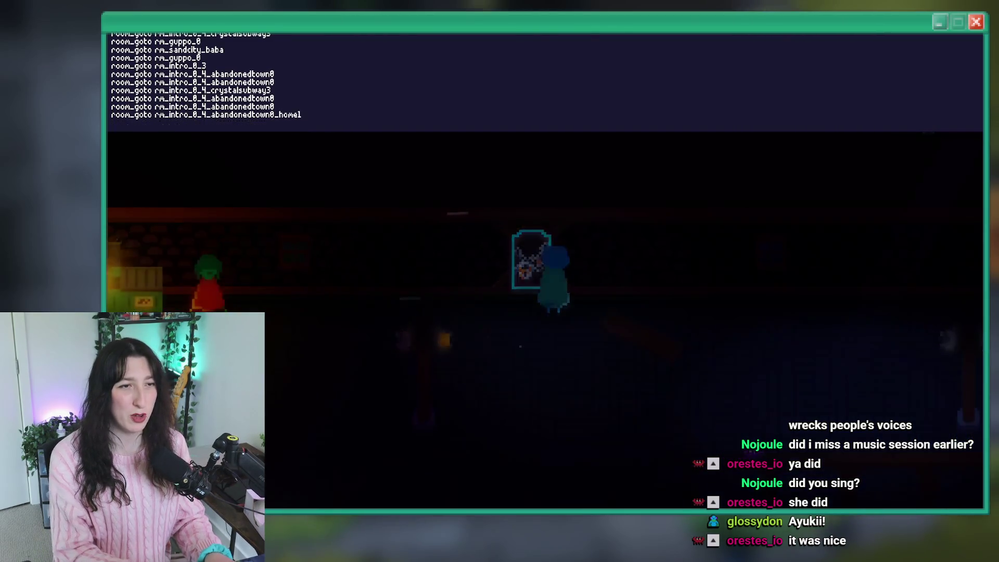
- Walk beside the Lost Texts note and expand its full description
key("Right")
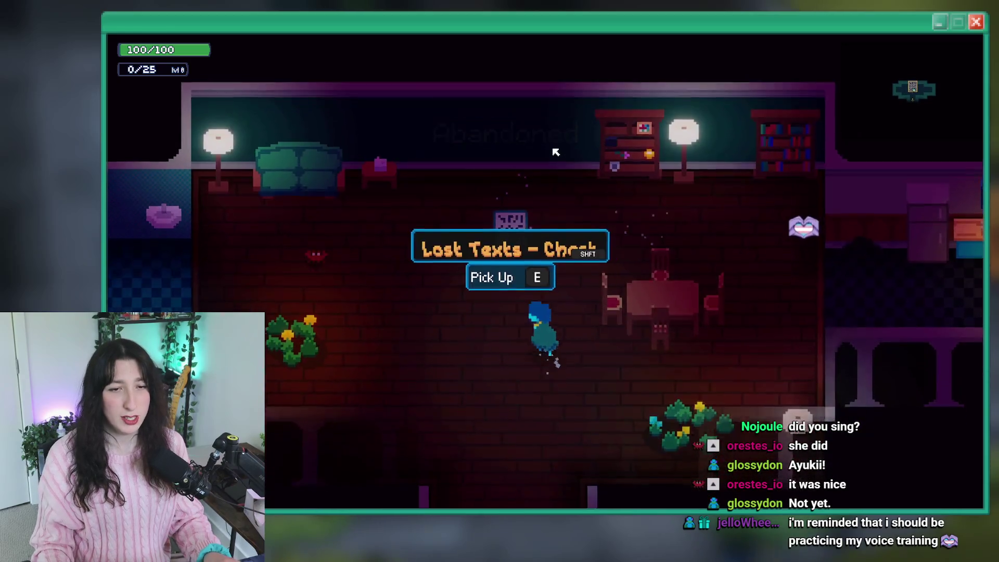
key("Up")
key("Left")
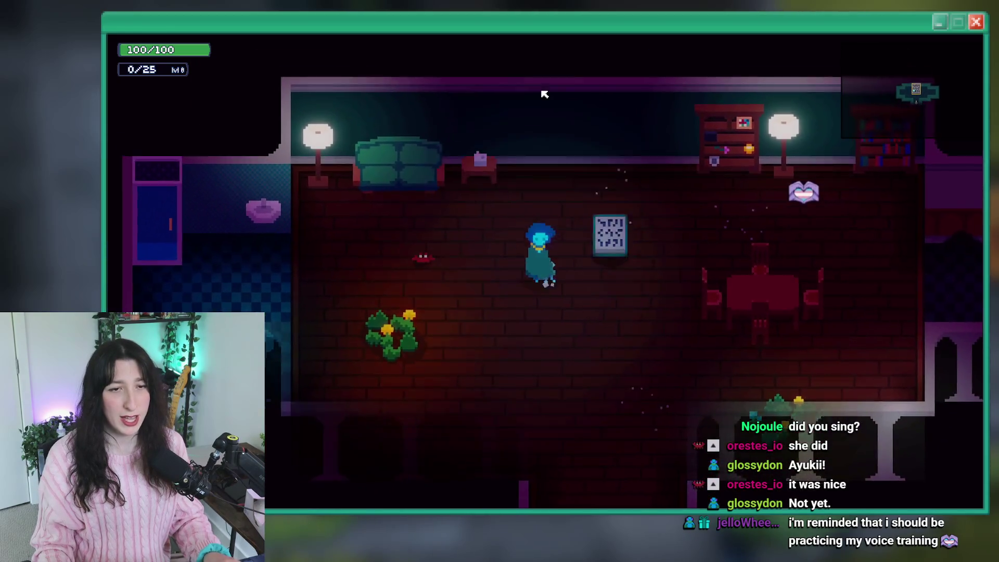
key("shift")
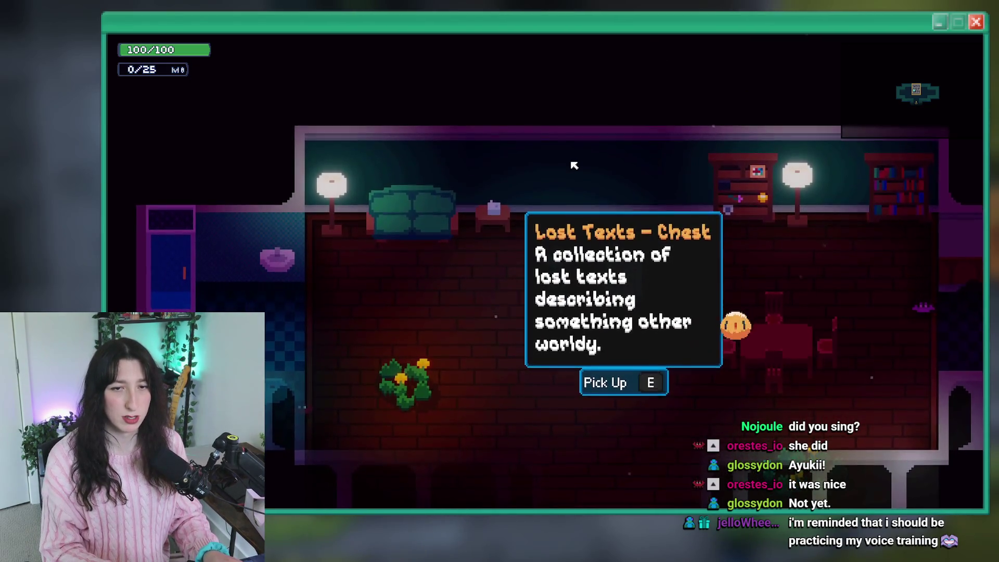
key("alt+Tab")
left_click(571, 166)
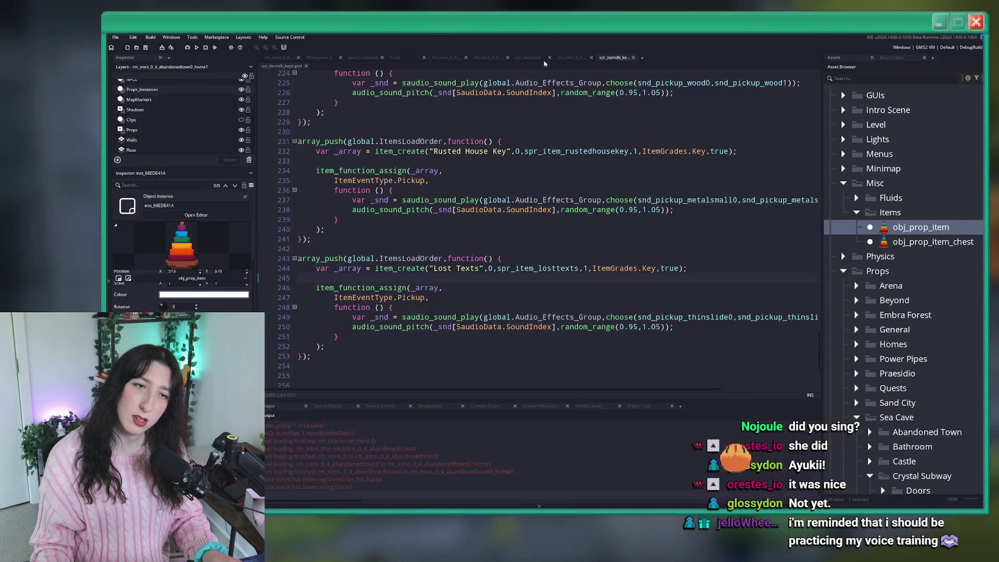
key("alt+Tab")
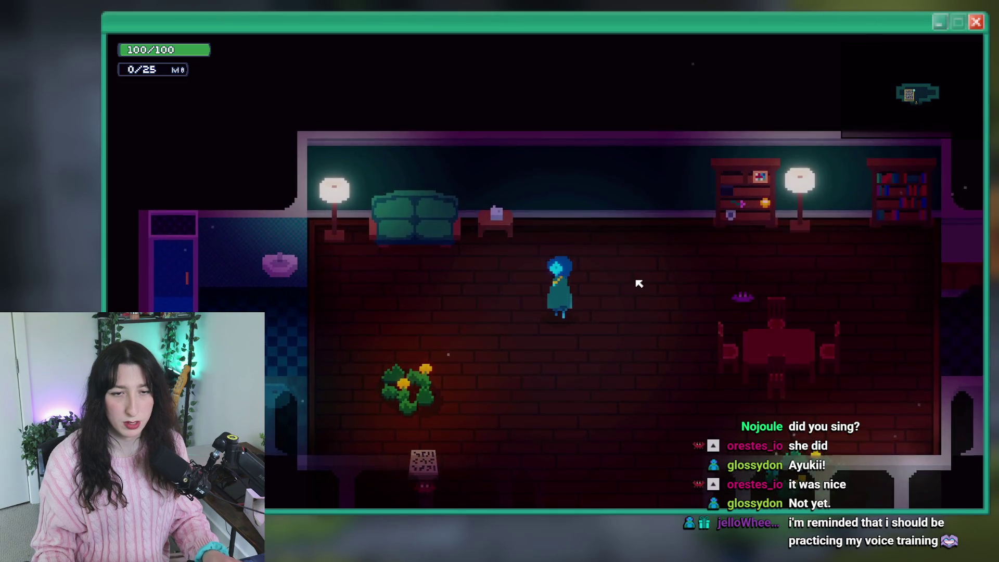
- Set the game's master volume to 0% in the audio settings
key("Tab")
key("Right")
key("Escape")
key("Escape")
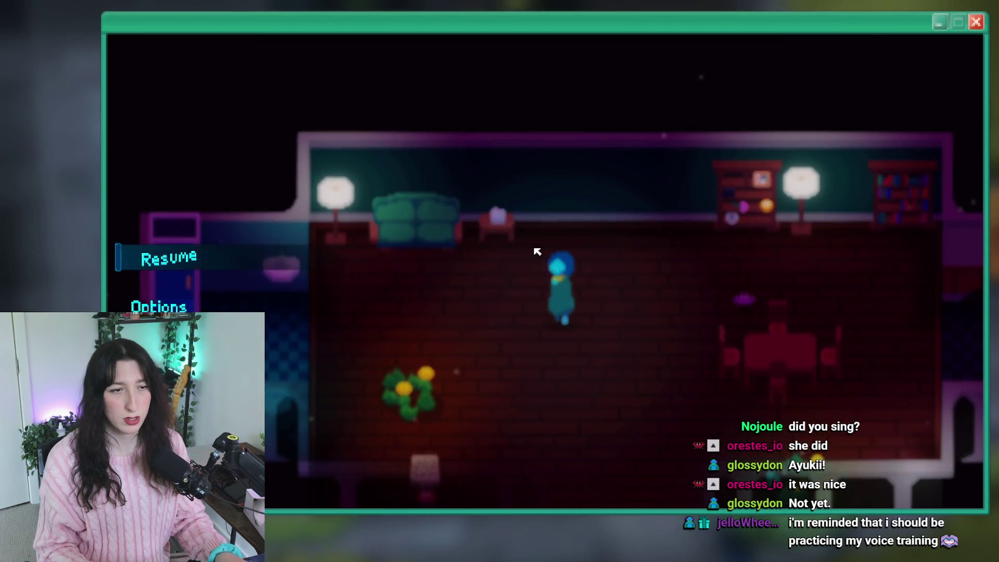
key("Return")
key("Left")
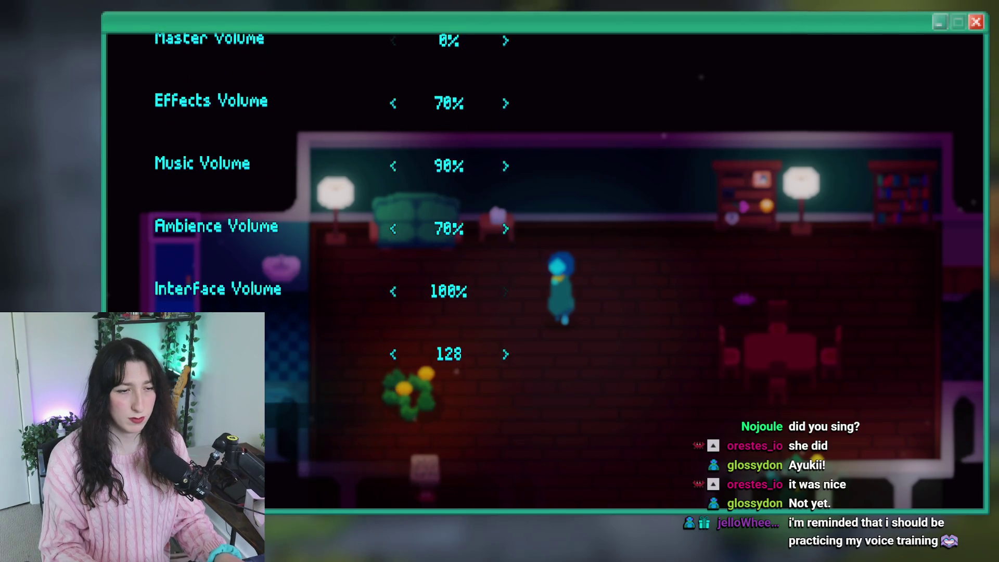
key("Escape")
key("Escape")
- Walk to the chest and pick up the Lost Texts item
key("m")
key("Escape")
key("Escape")
key("a")
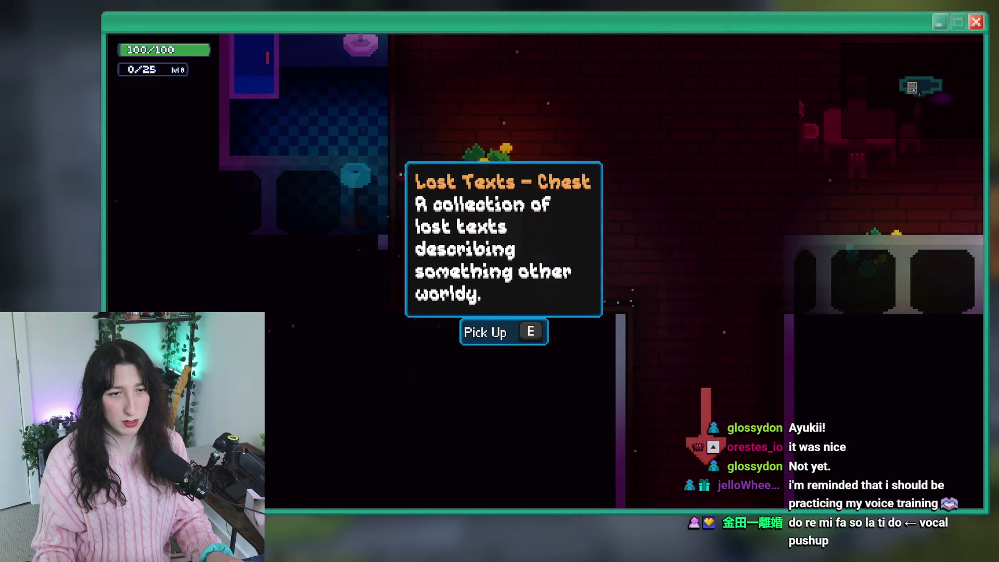
key("a")
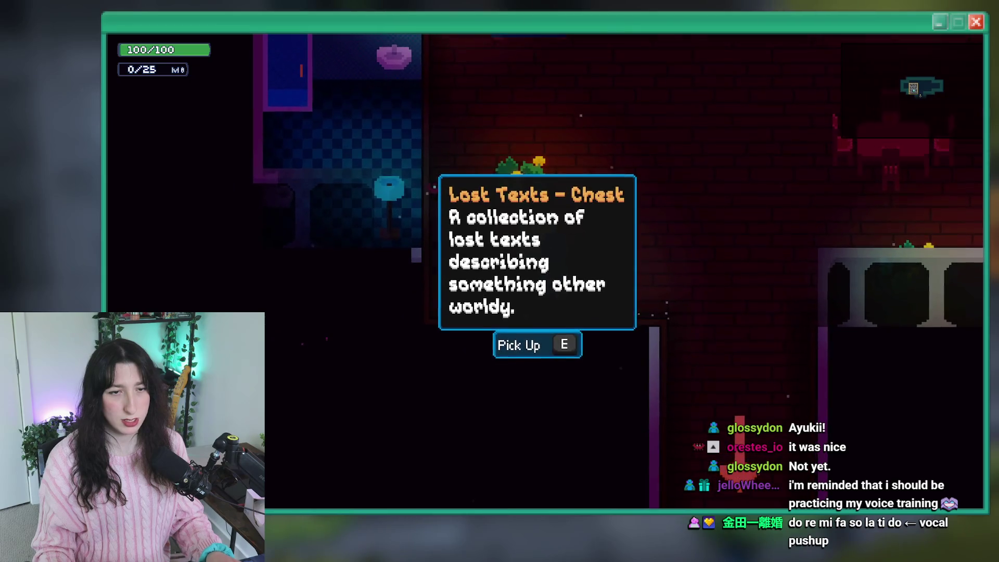
key("w")
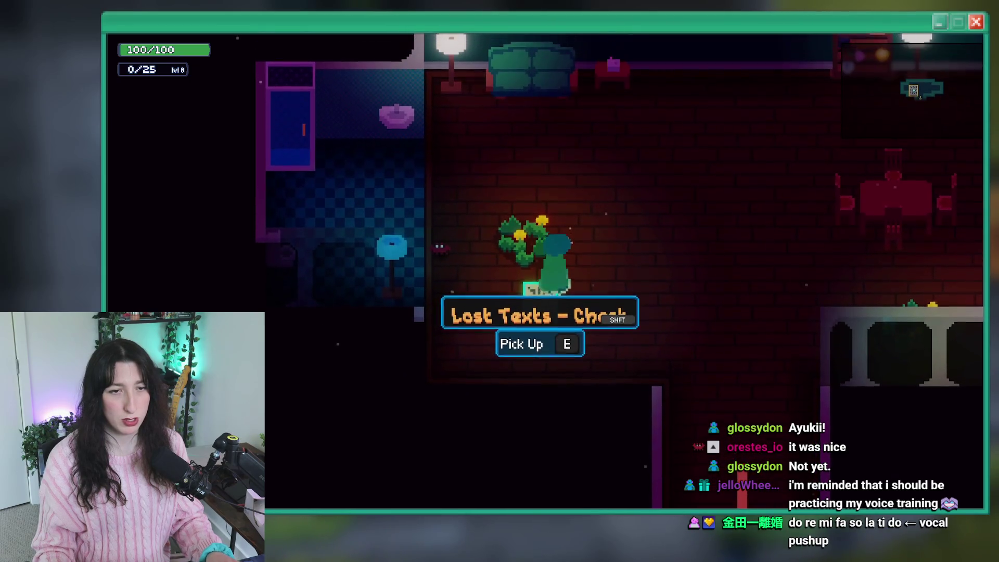
key("Tab")
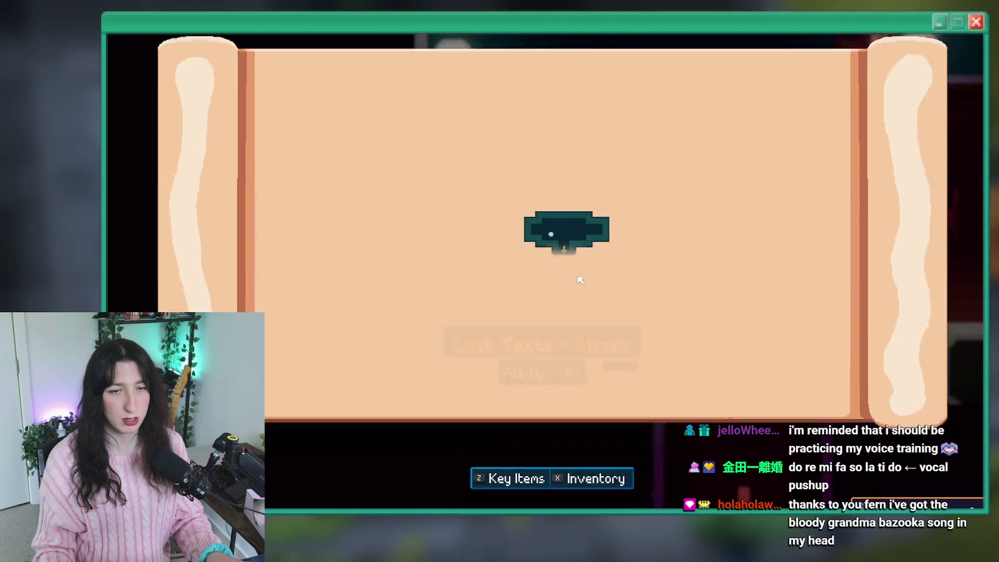
- View the Lost Texts key item journal entry, then quit the game and return to Aseprite
key("e")
key("e")
key("e")
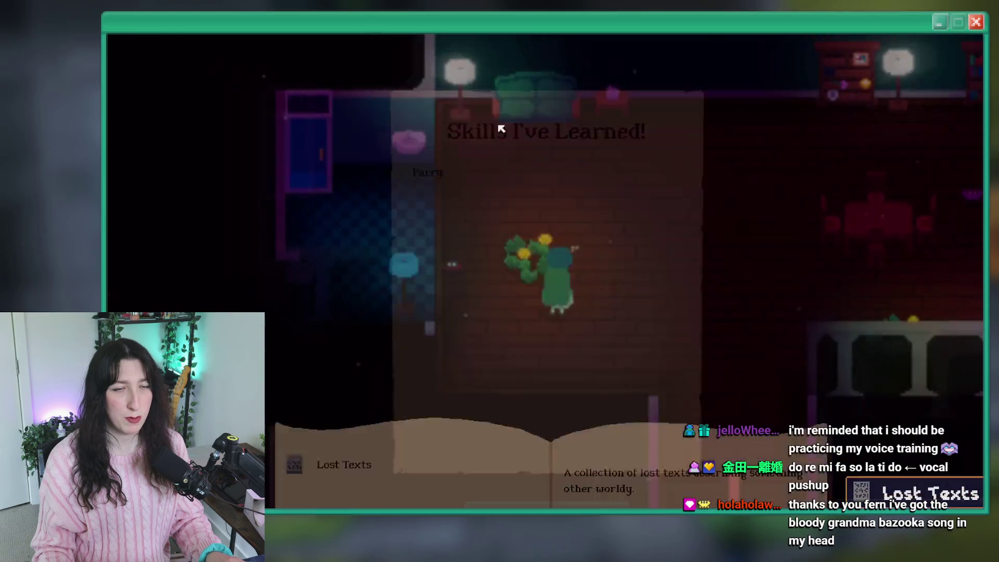
left_click(358, 133)
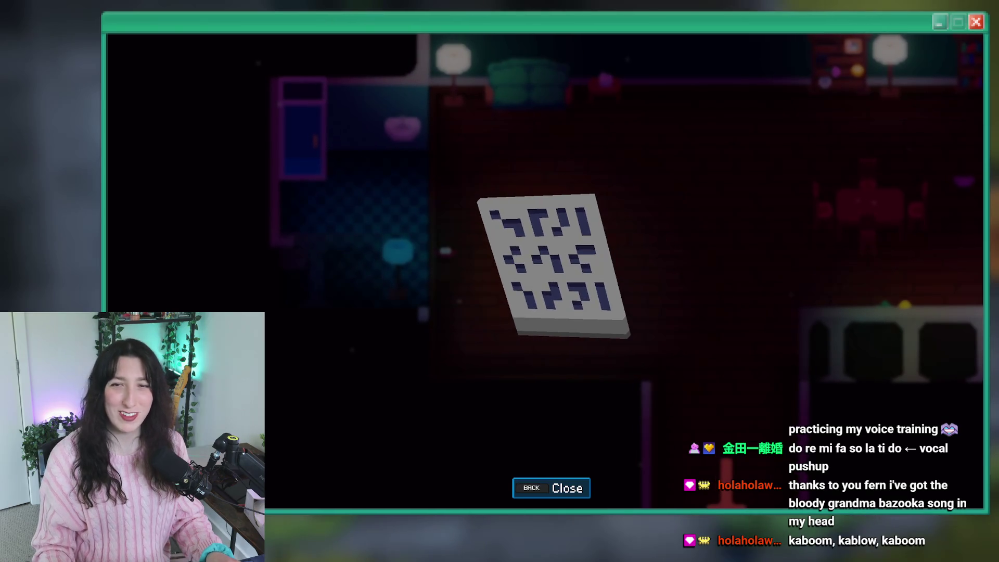
key("alt+F4")
key("alt+Tab")
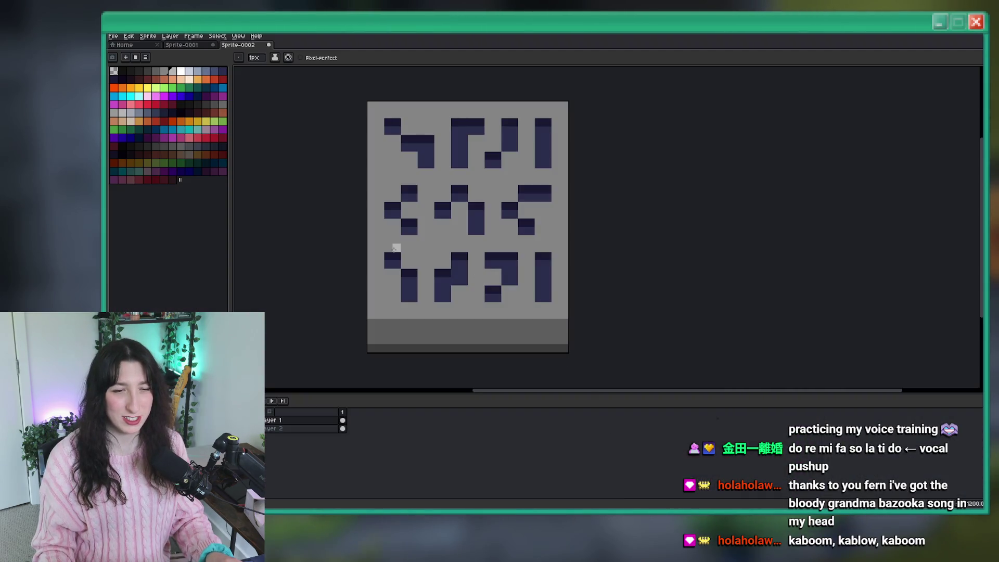